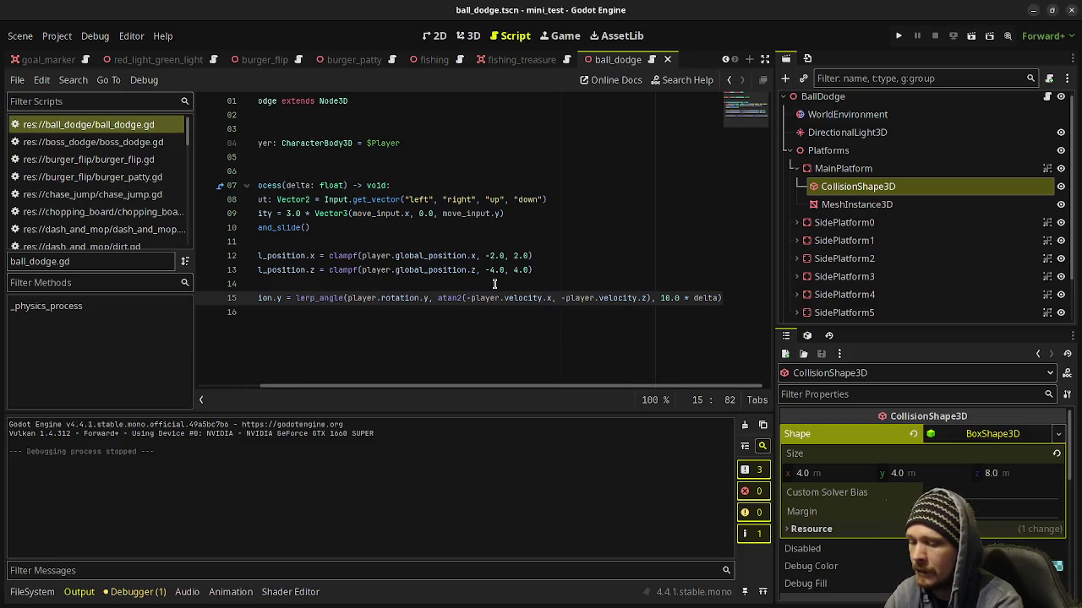
Review line 15's rotation code and the CharacterBody3D velocity docs, then glance at the keyboard photo.
key("End")
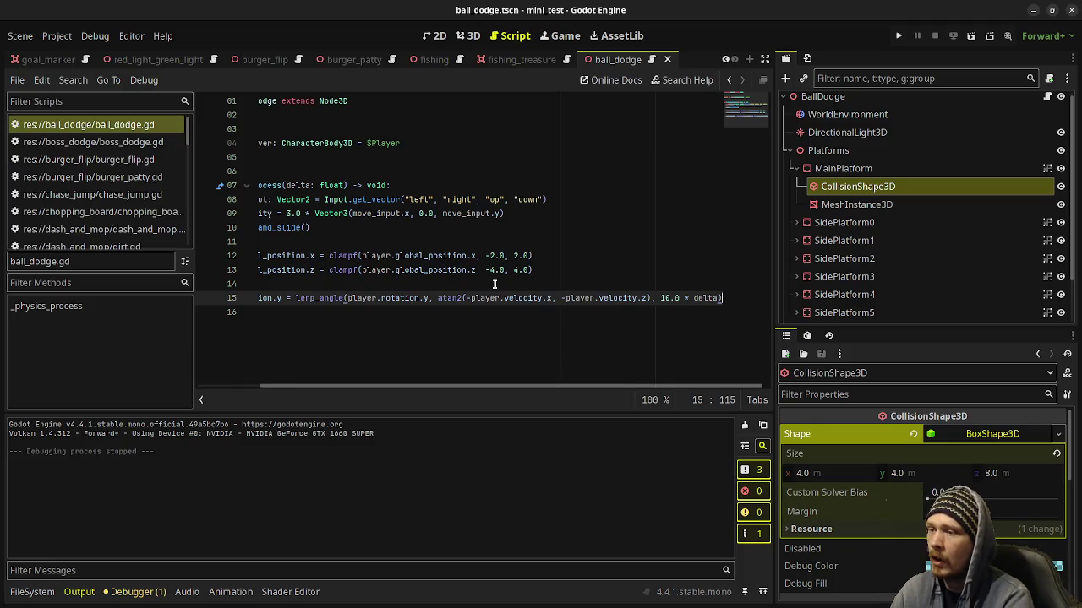
key("ctrl+Left")
key("ctrl+Left")
key("ctrl+Left")
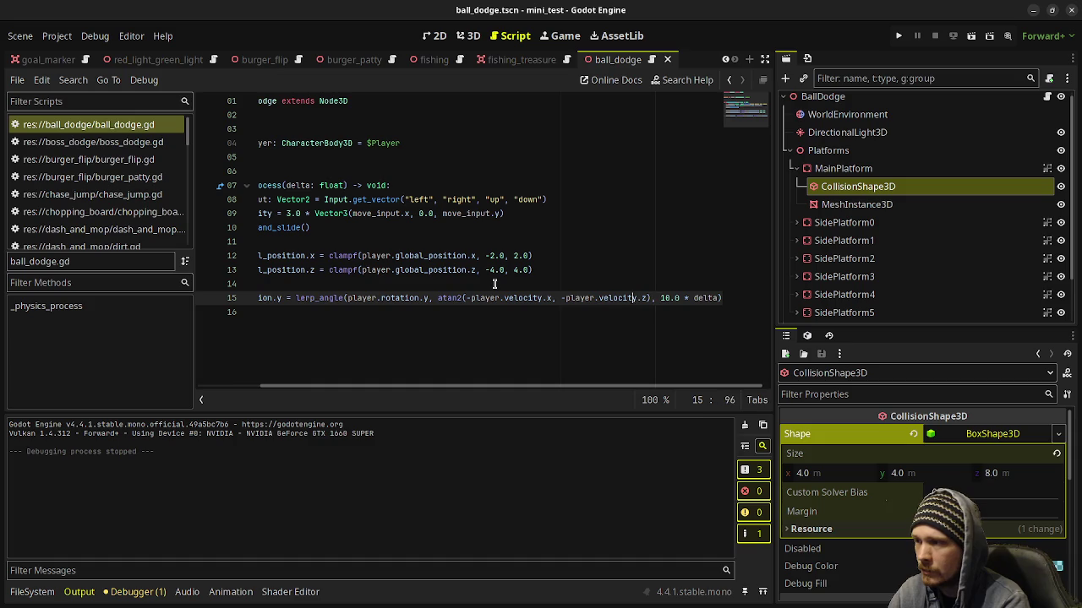
key("ctrl+Left")
key("ctrl+Left")
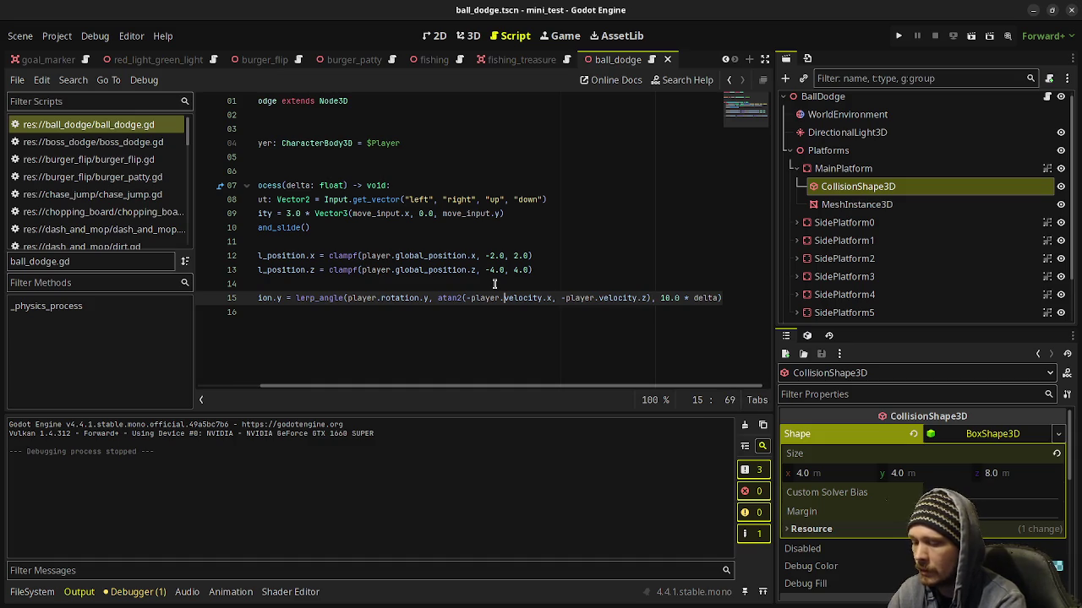
key("End")
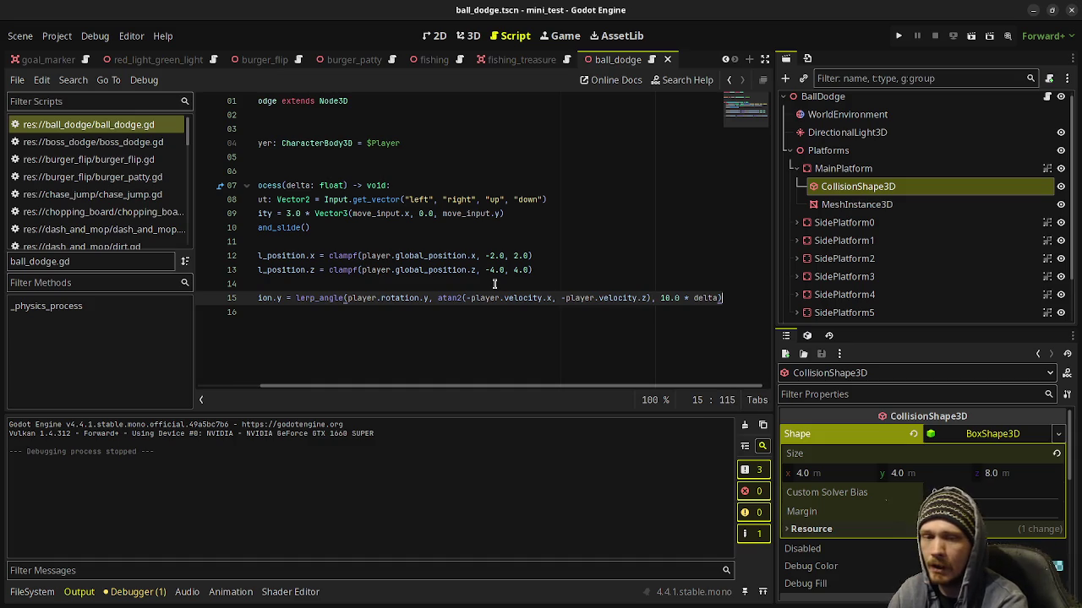
key("ctrl+Left")
key("ctrl+Left")
key("ctrl+Left")
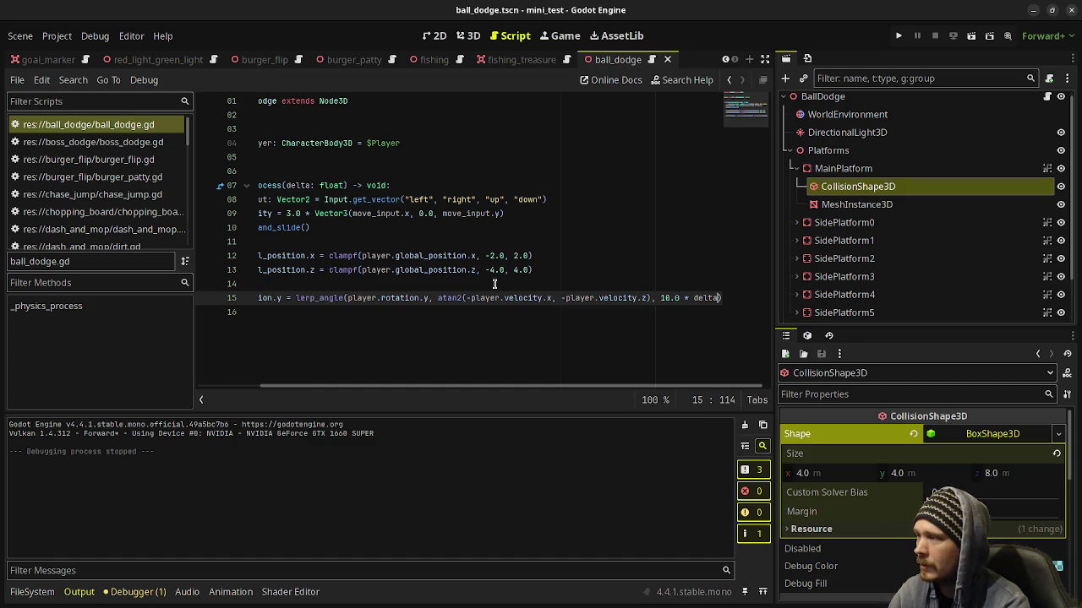
key("ctrl+Left")
key("ctrl+Left")
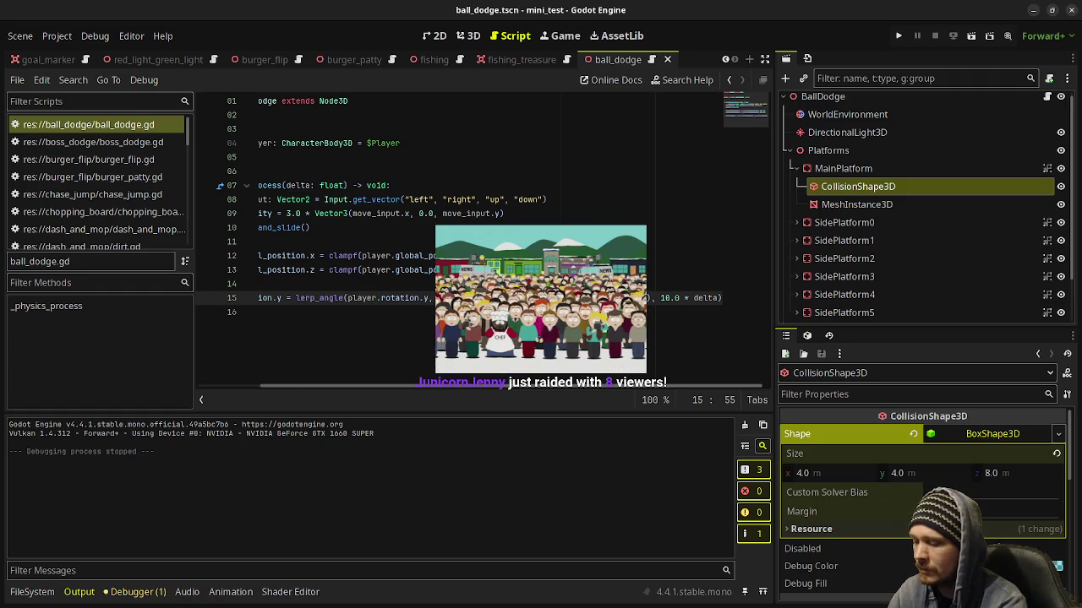
key("End")
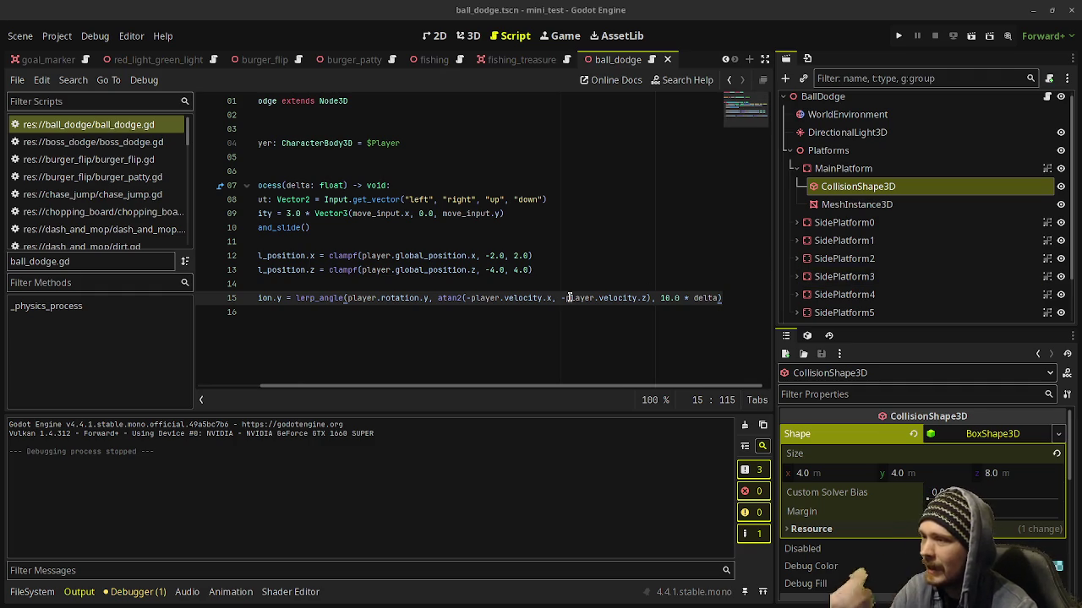
left_click(519, 298)
left_click(501, 298)
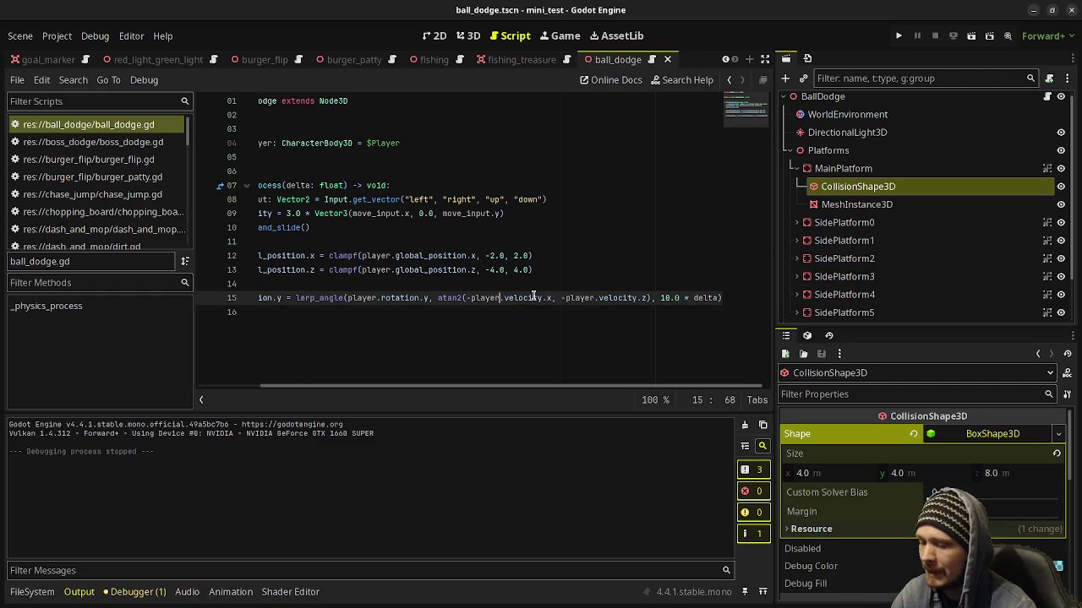
mouse_move(534, 295)
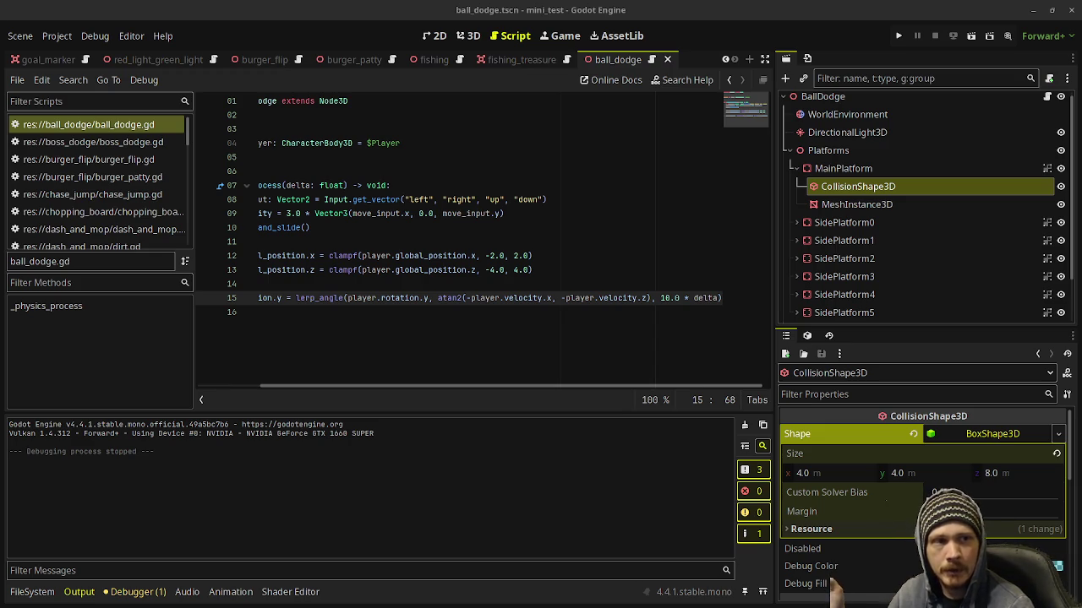
key("alt+Tab")
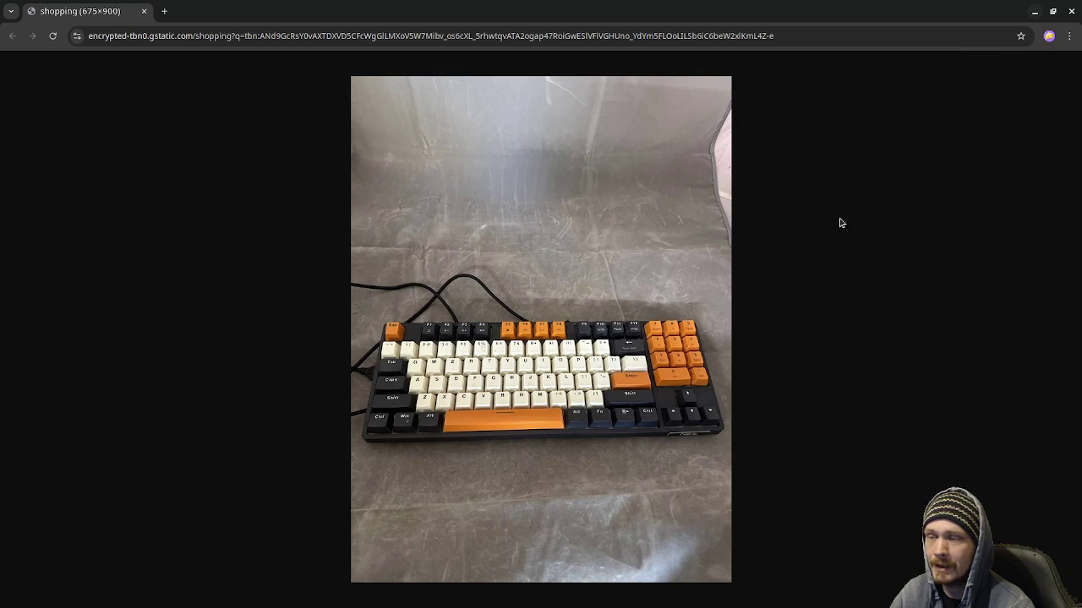
Add ', 10.0 * delta' as the lerp_angle weight on line 15 and delete the stray '1'.
left_click(1034, 11)
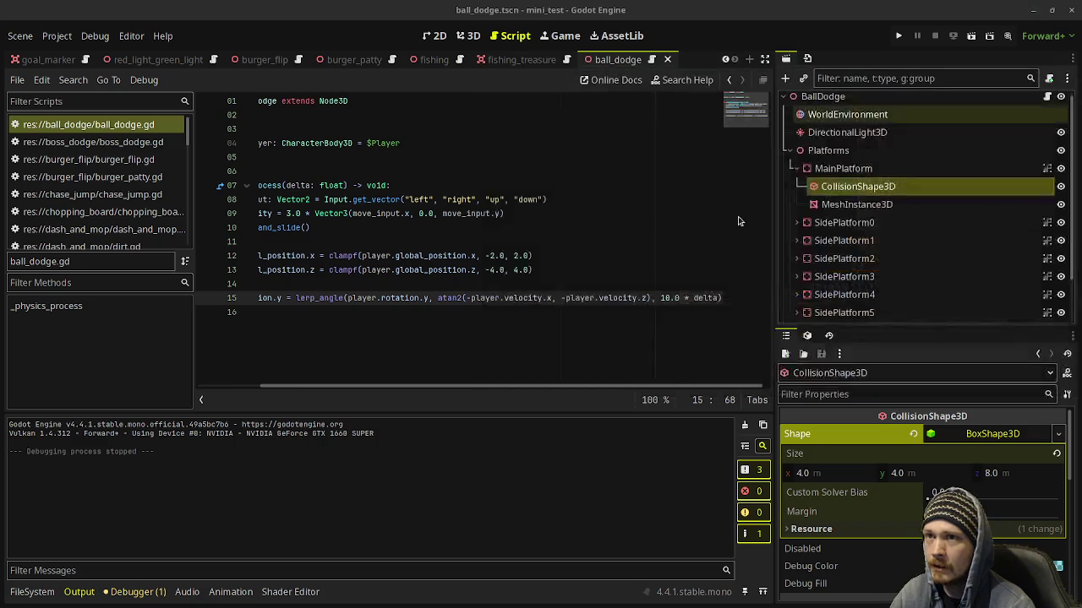
left_click_drag(367, 385, 214, 369)
left_click(387, 298)
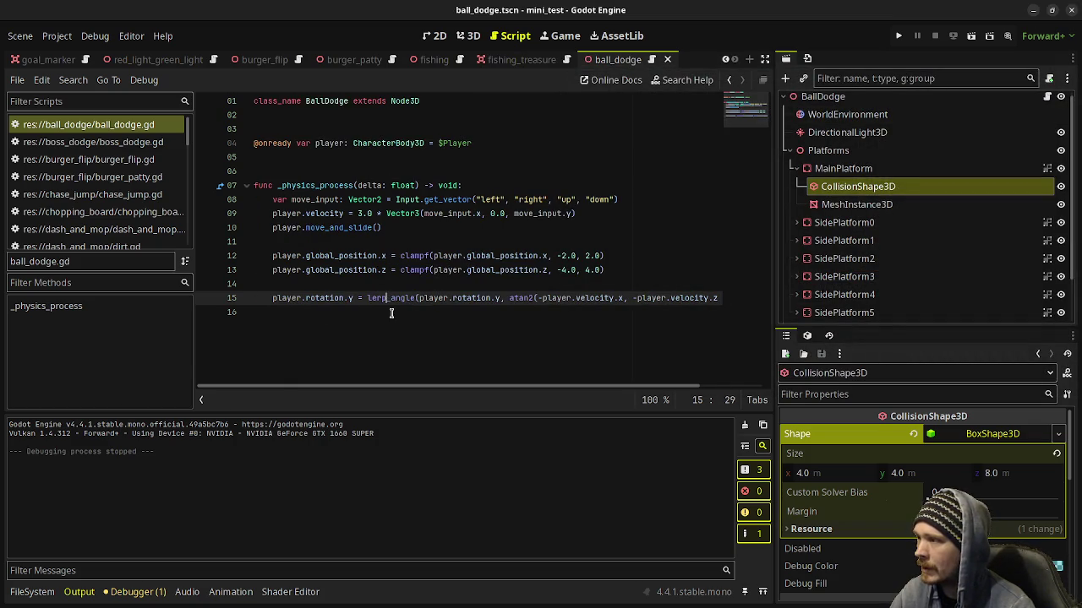
key("ctrl+Right")
key("ctrl+Right")
key("ctrl+Right")
key("ctrl+Right")
key("ctrl+Right")
key("ctrl+Right")
type(", 10.0 * delta")
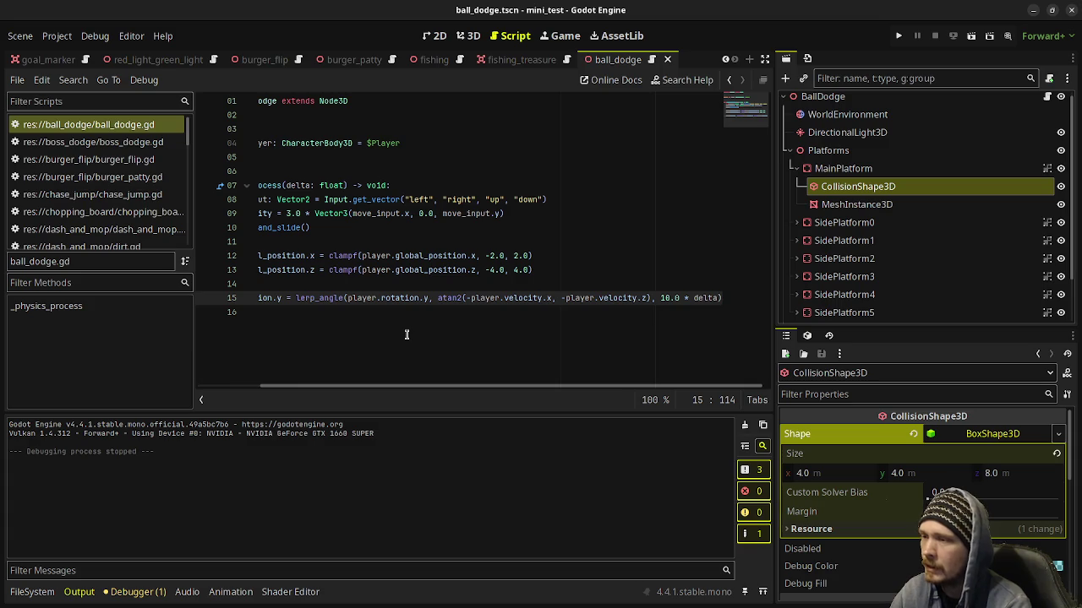
key("Down")
key("Up")
key("ctrl+Left")
key("ctrl+Left")
key("ctrl+Left")
key("ctrl+Left")
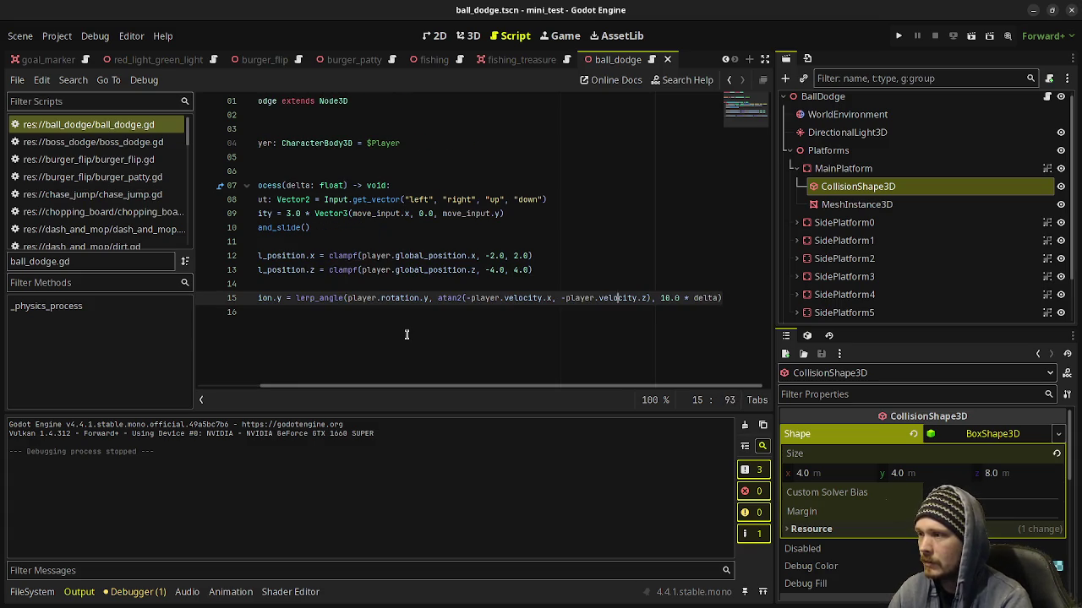
key("End")
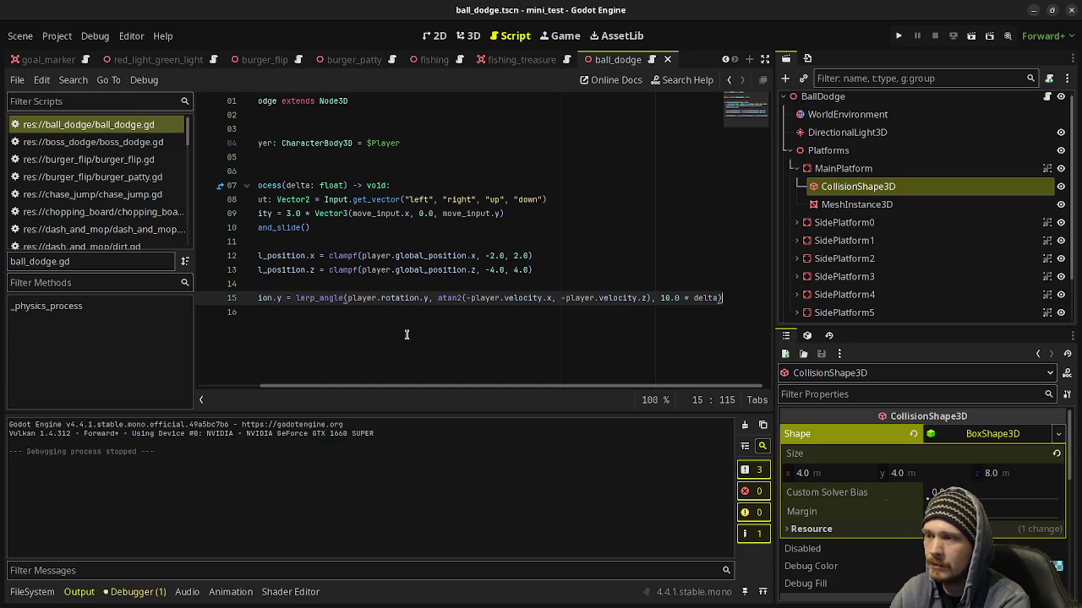
key("BackSpace")
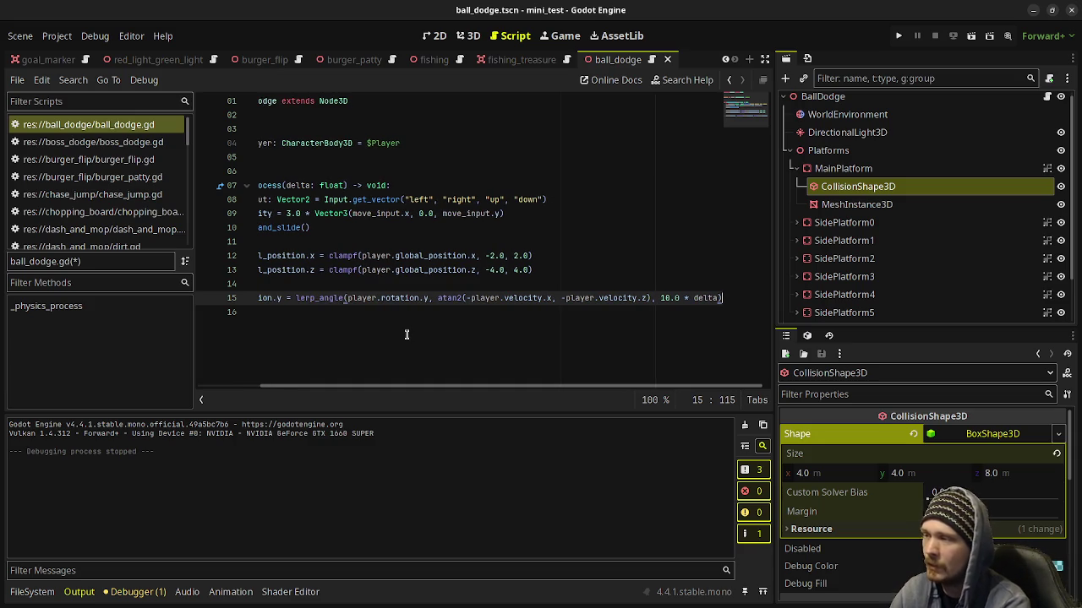
Look over the edited line 15, then bring up the keyboard photo in the browser.
scroll(386, 386, "left", 4)
left_click(342, 298)
key("ctrl+Right")
key("ctrl+Right")
key("ctrl+Right")
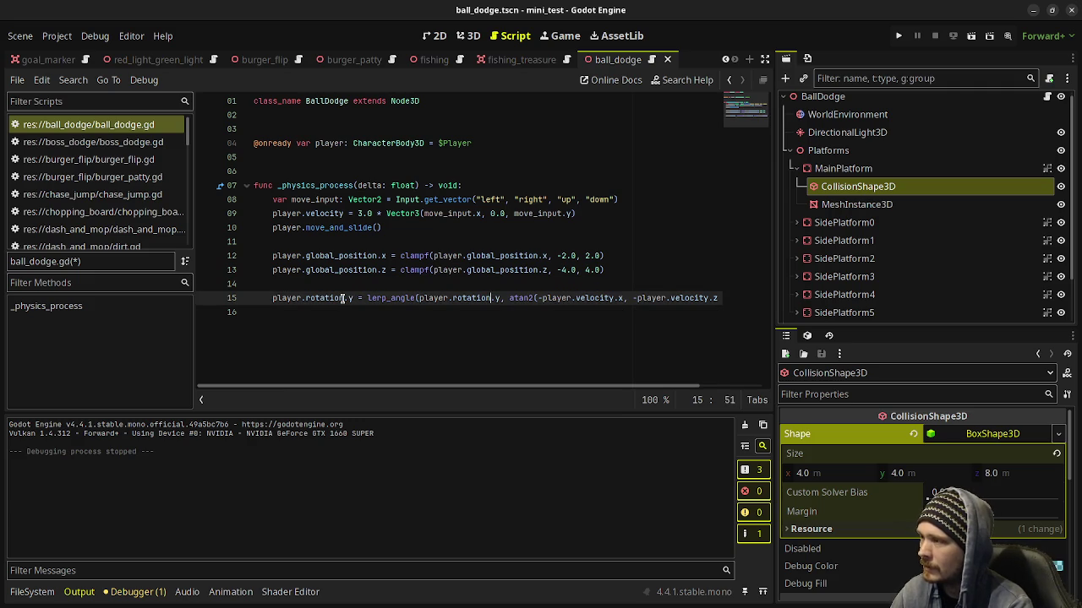
key("End")
key("Down")
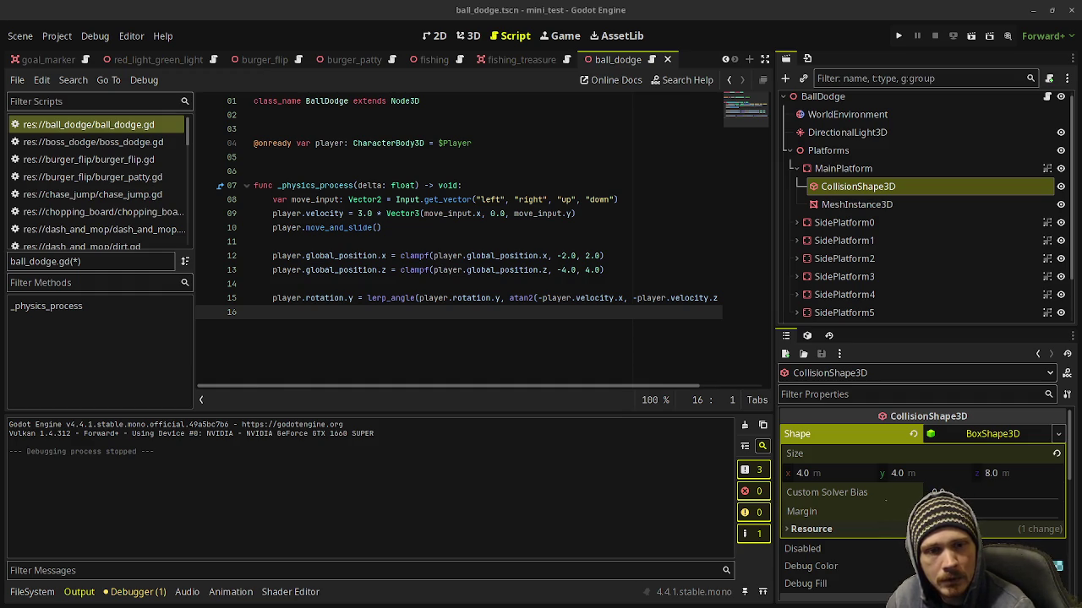
key("alt+Tab")
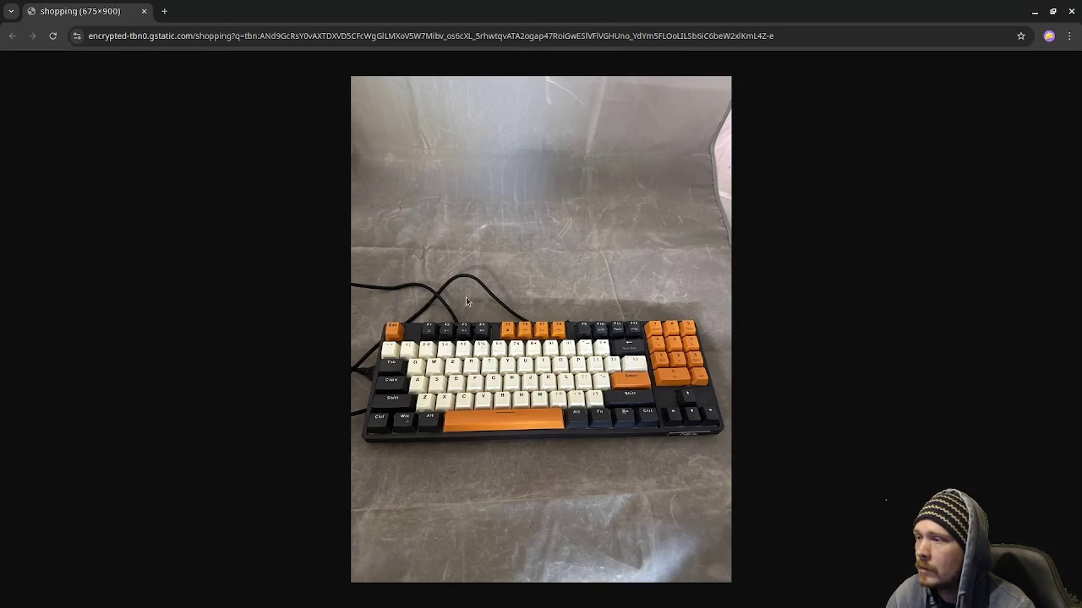
Zoom the keyboard photo to 250% and scroll over it, then close the browser.
key("ctrl+plus")
key("ctrl+plus")
key("ctrl+plus")
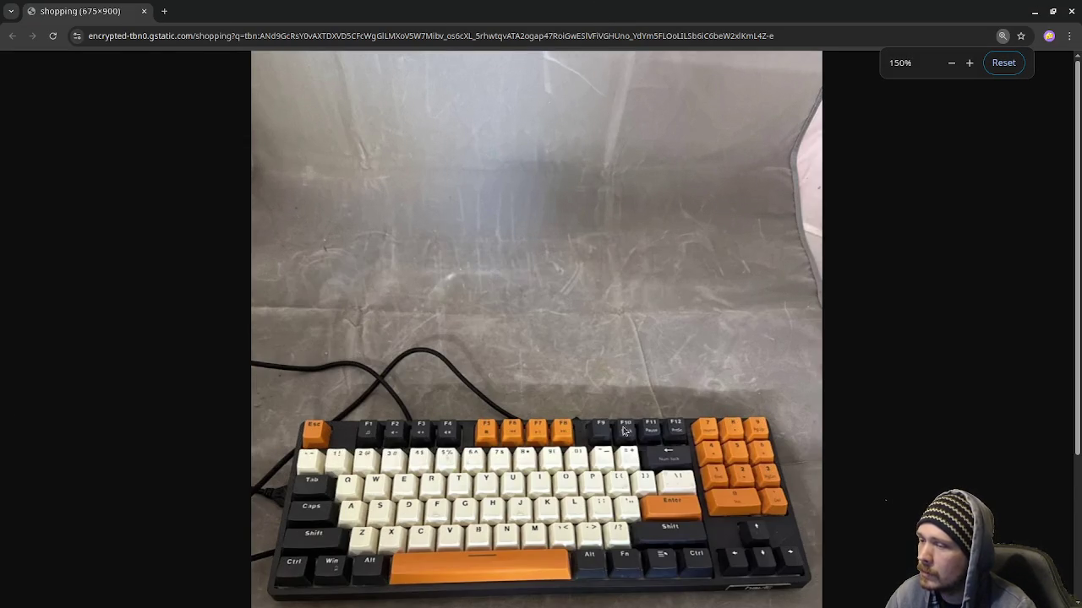
key("ctrl+plus")
key("ctrl+plus")
scroll(646, 480, "down", 4)
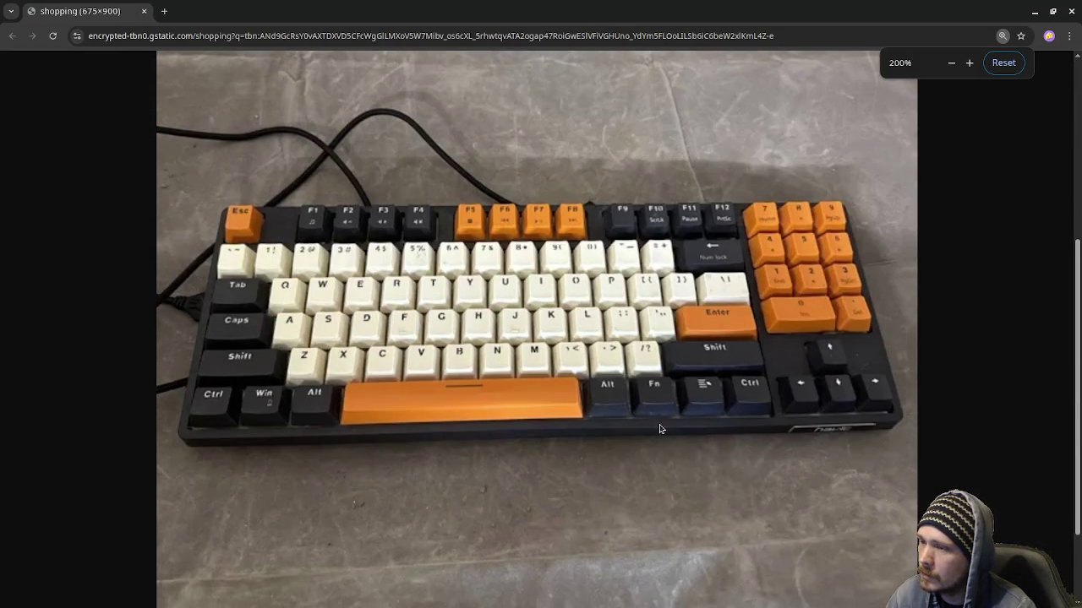
key("ctrl+plus")
scroll(678, 380, "down", 1)
scroll(700, 369, "up", 1)
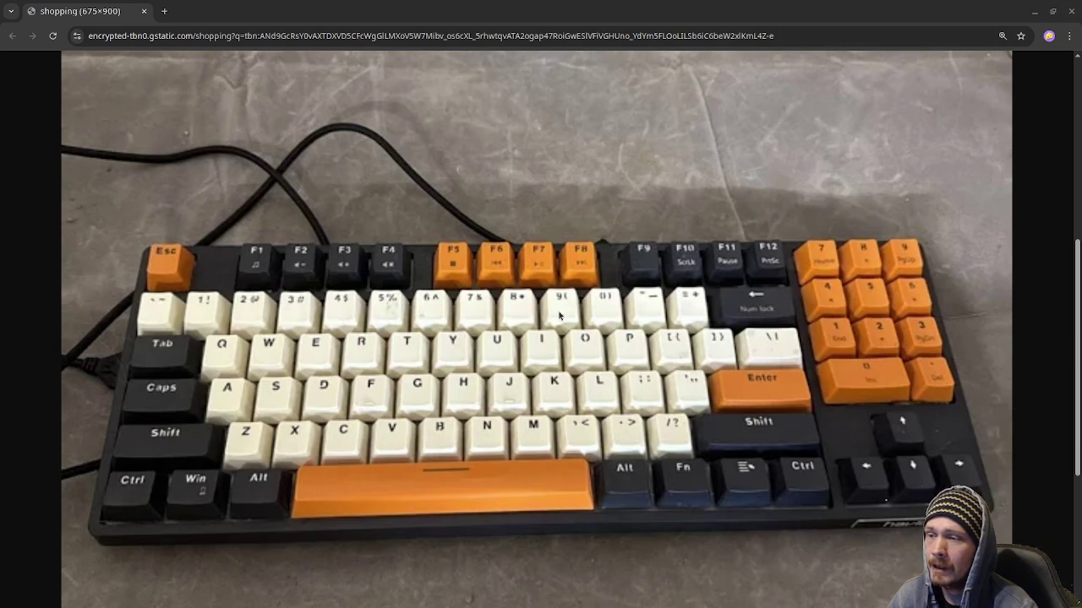
left_click(1071, 14)
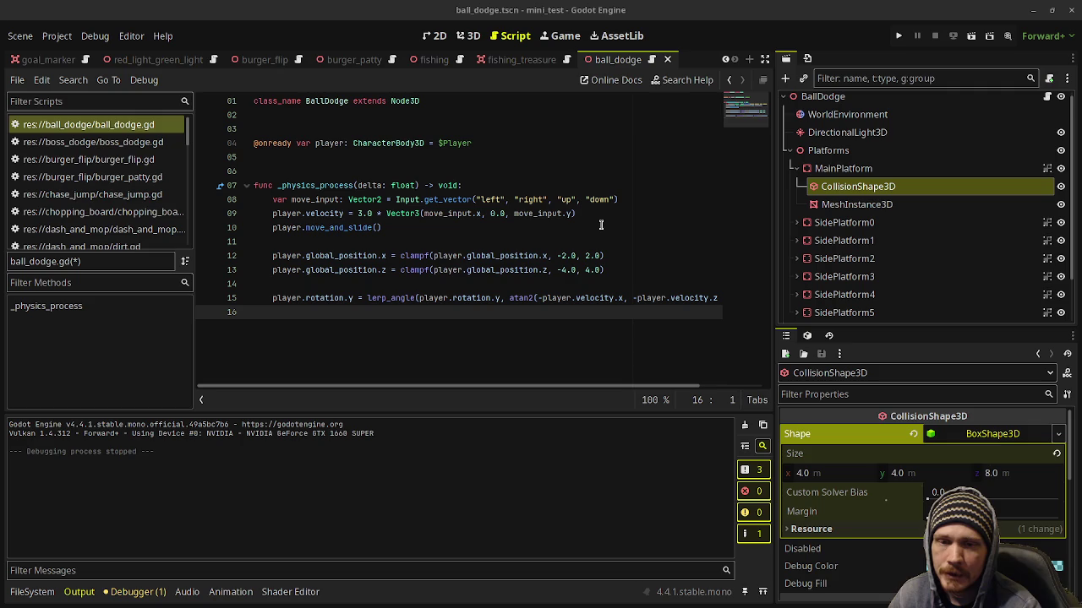
Step through line 13's position.z clamp up to its -4.0 value.
left_click(334, 270)
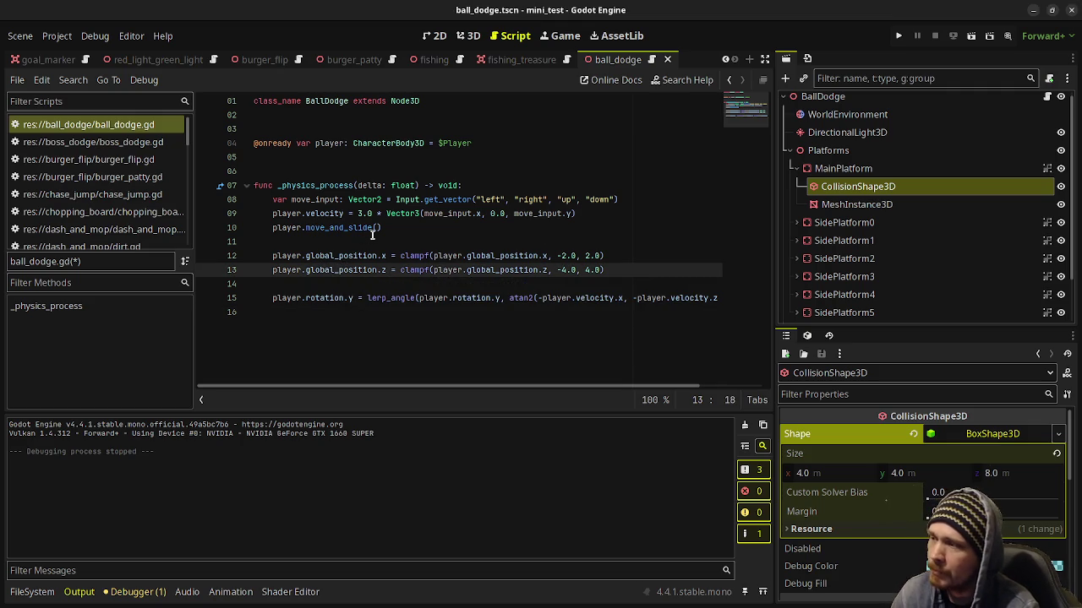
key("ctrl+Right")
key("ctrl+Right")
key("ctrl+Right")
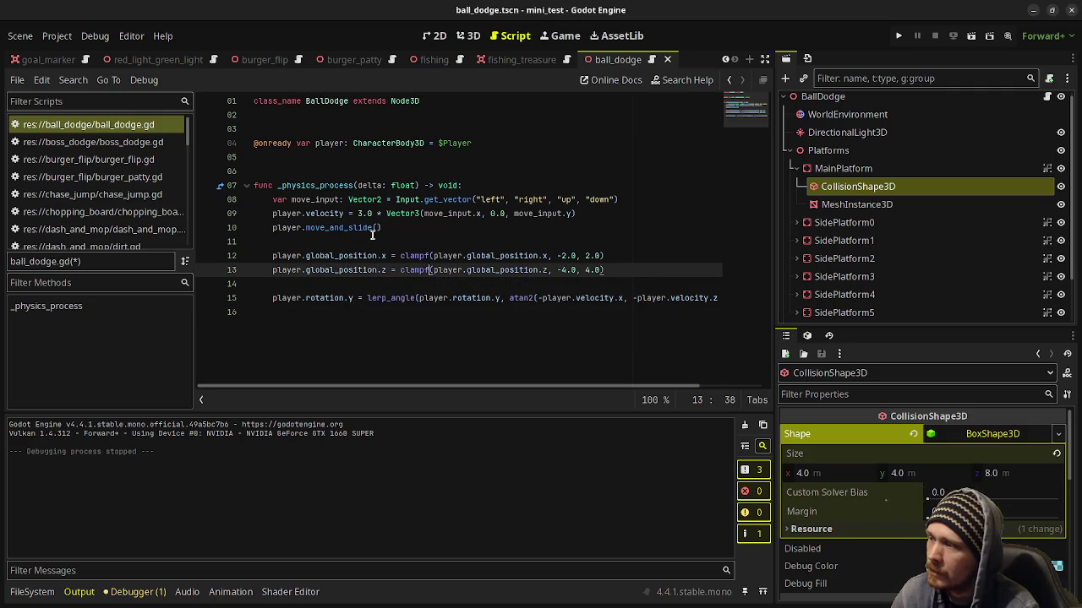
key("ctrl+Right")
key("ctrl+Right")
key("ctrl+Right")
key("ctrl+Right")
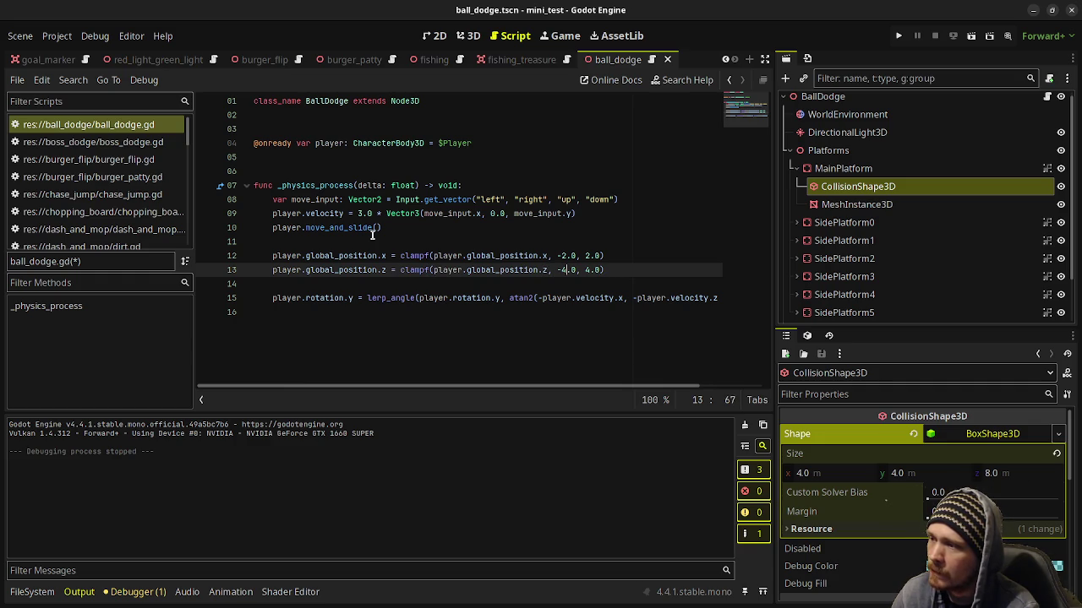
key("ctrl+Right")
key("ctrl+Left")
key("ctrl+Left")
key("ctrl+Left")
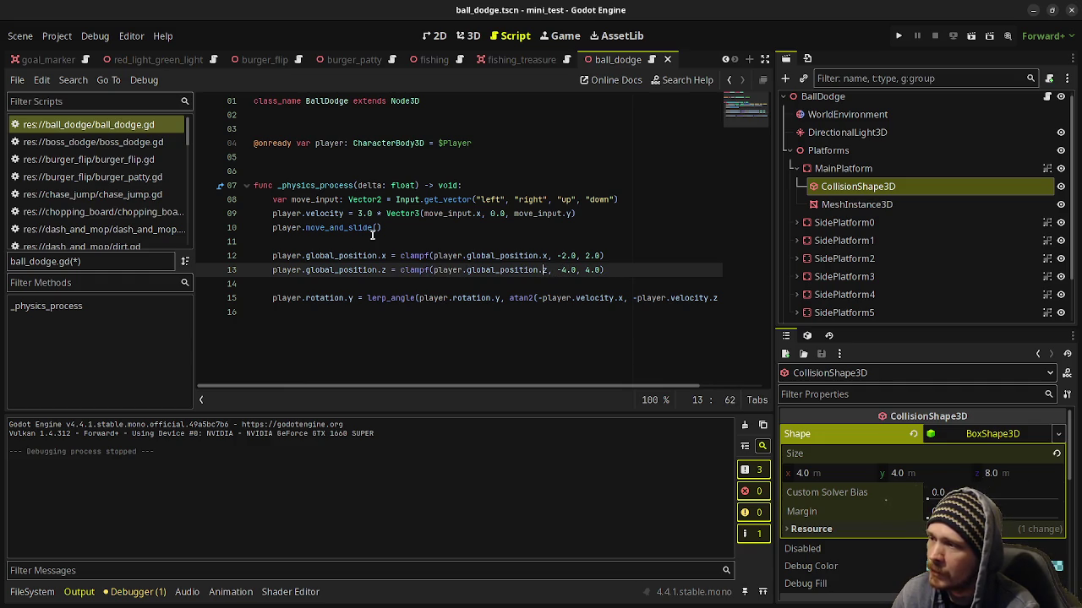
key("ctrl+Left")
key("ctrl+Right")
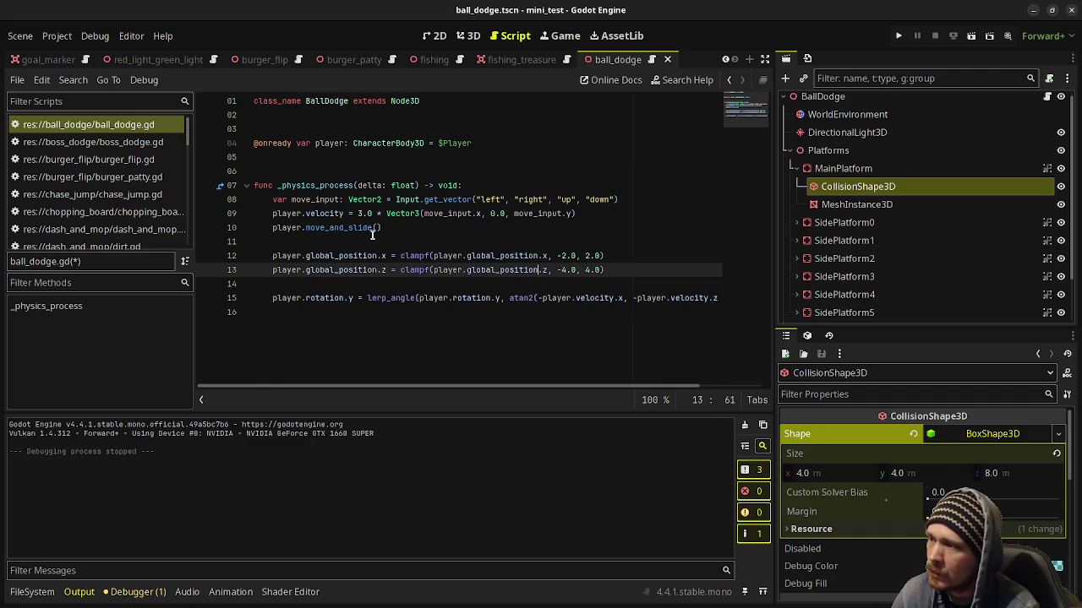
key("Right")
key("Right")
key("Right")
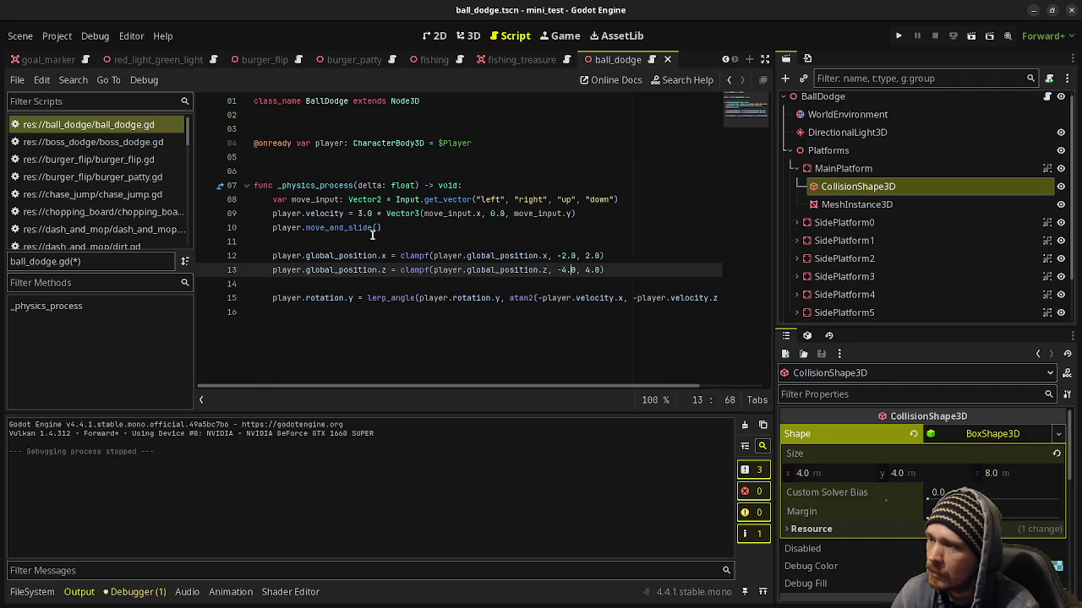
key("Right")
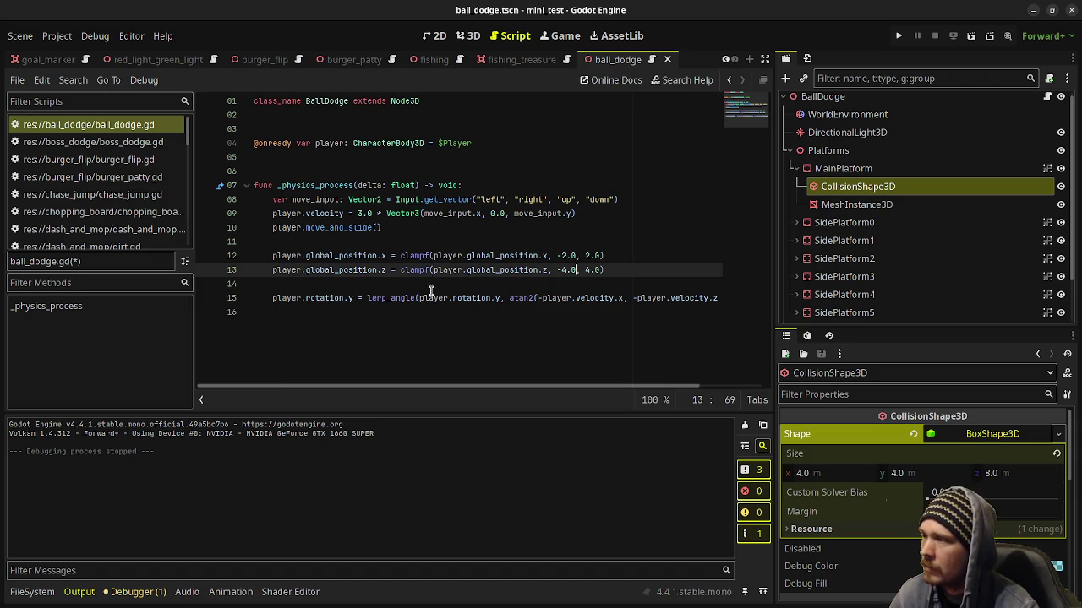
Swap the x and z clamp lines and swap them back, removing the stray typed characters.
left_click(434, 255)
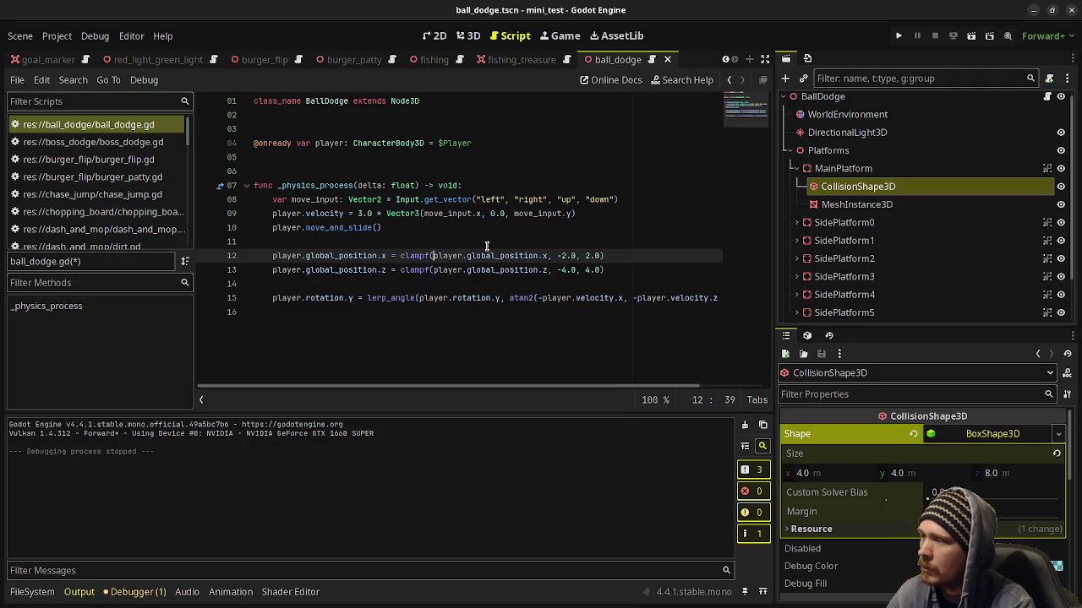
key("alt+Down")
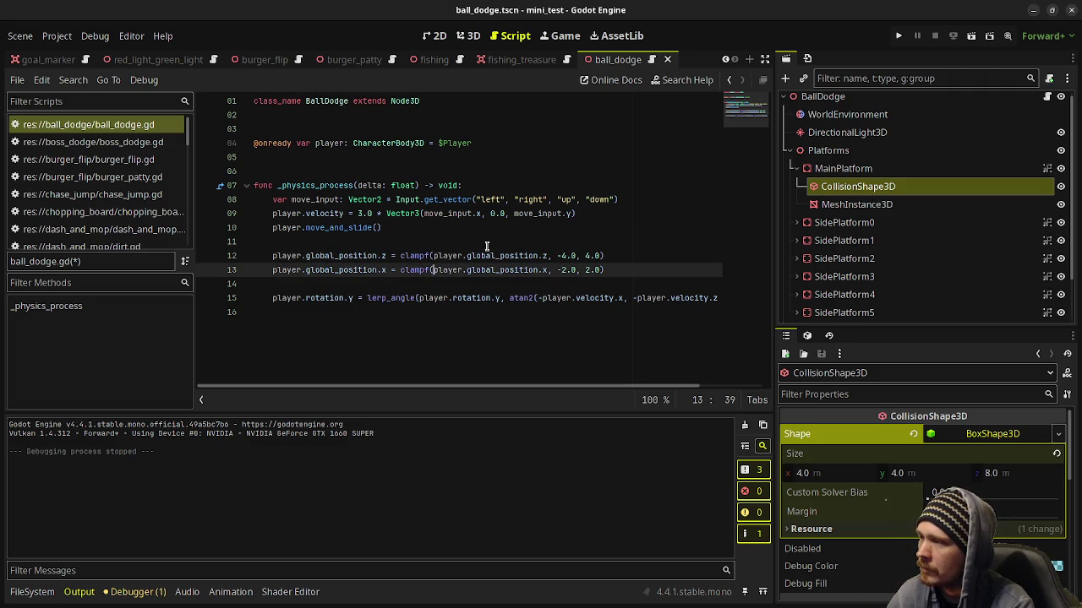
key("Up")
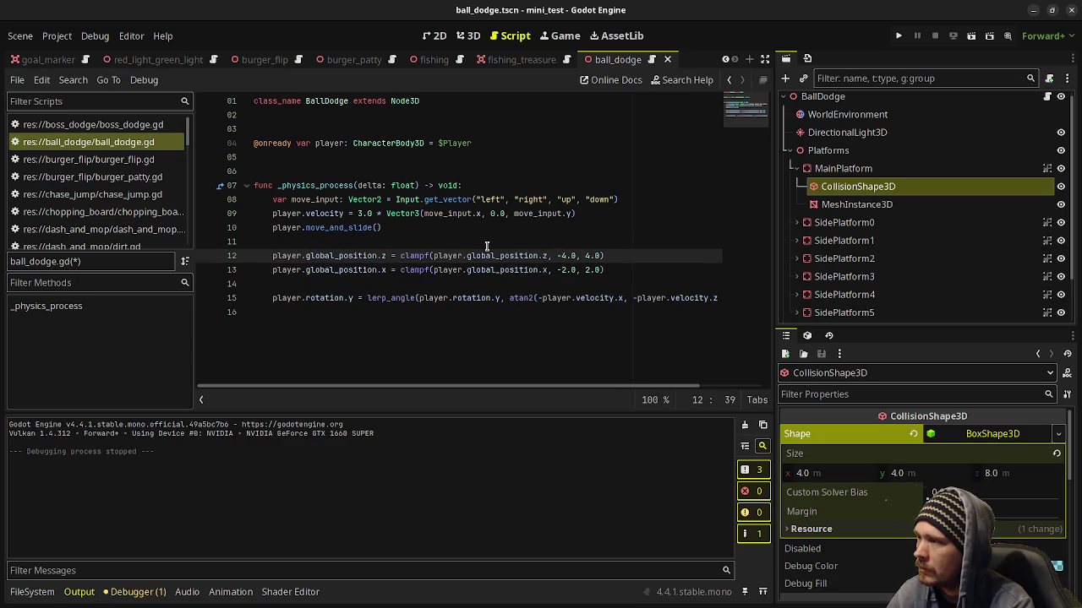
key("alt+Down")
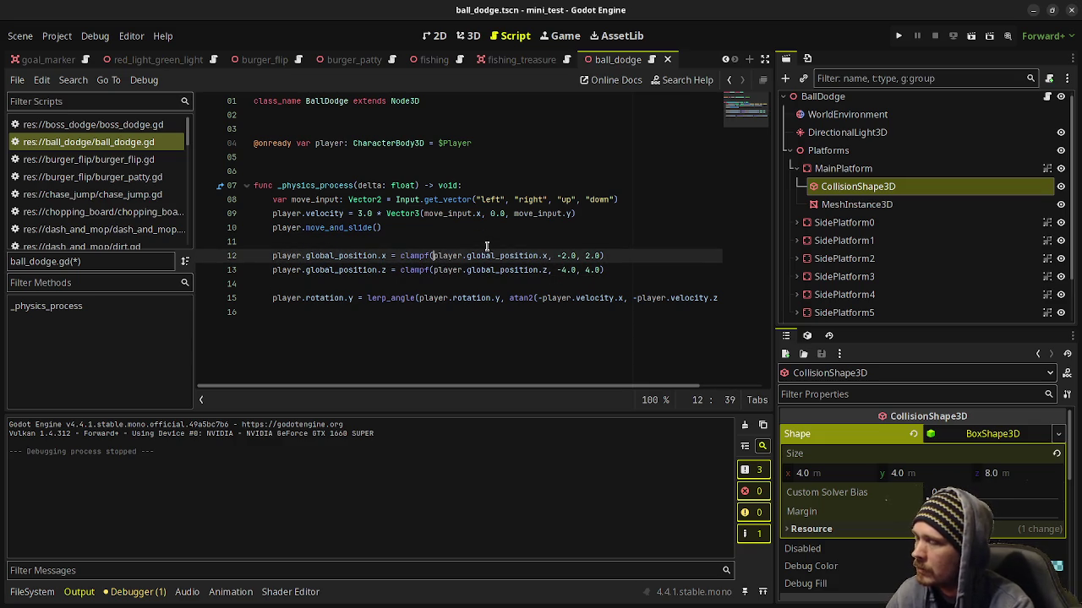
type("(pl")
key("BackSpace")
key("BackSpace")
key("BackSpace")
Bring up and dismiss the code context menu, select the two clamp lines, then clear the selection.
right_click(433, 269)
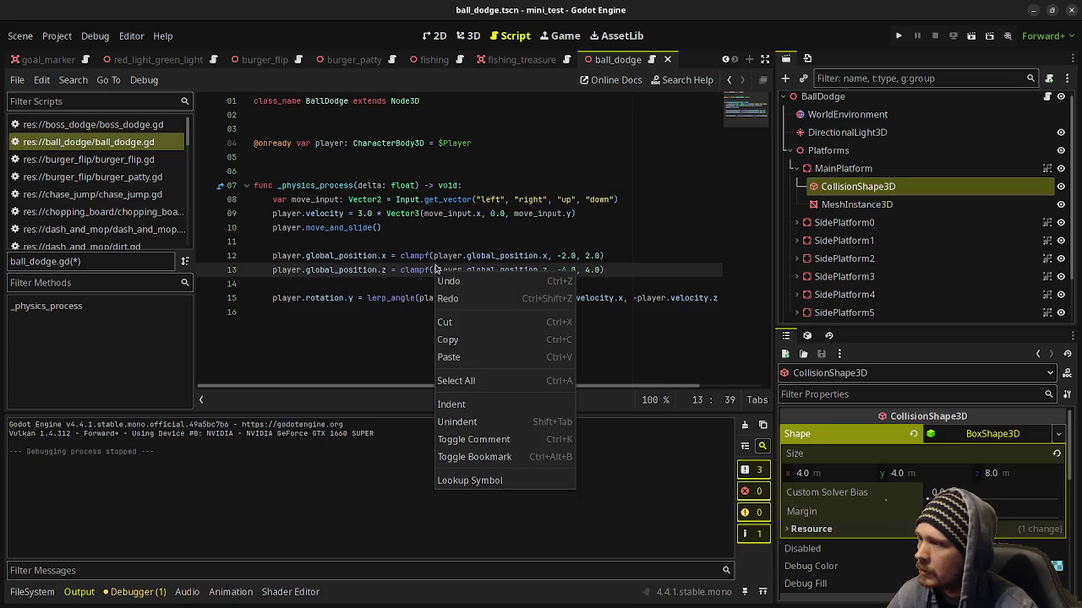
left_click(435, 262)
left_click(434, 269, "shift")
left_click(460, 285)
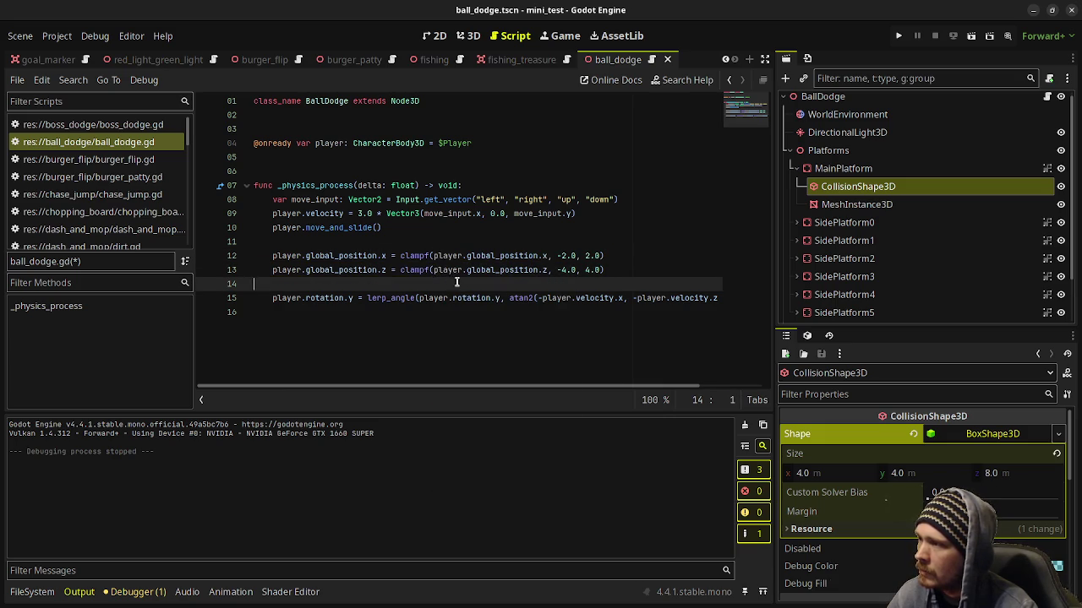
left_click(434, 269, "ctrl")
left_click(432, 257)
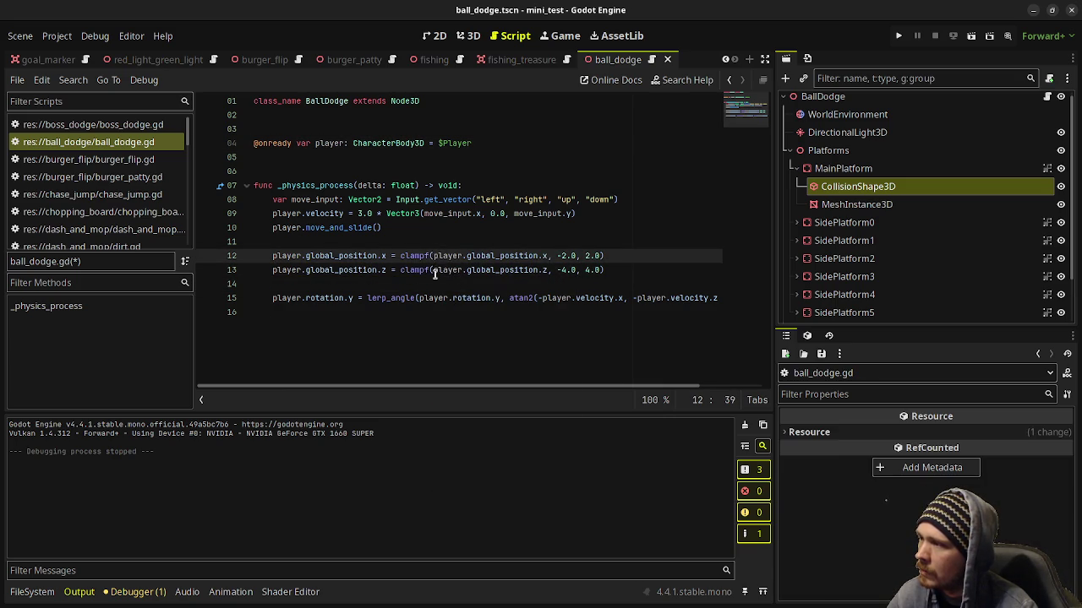
left_click(435, 271, "shift")
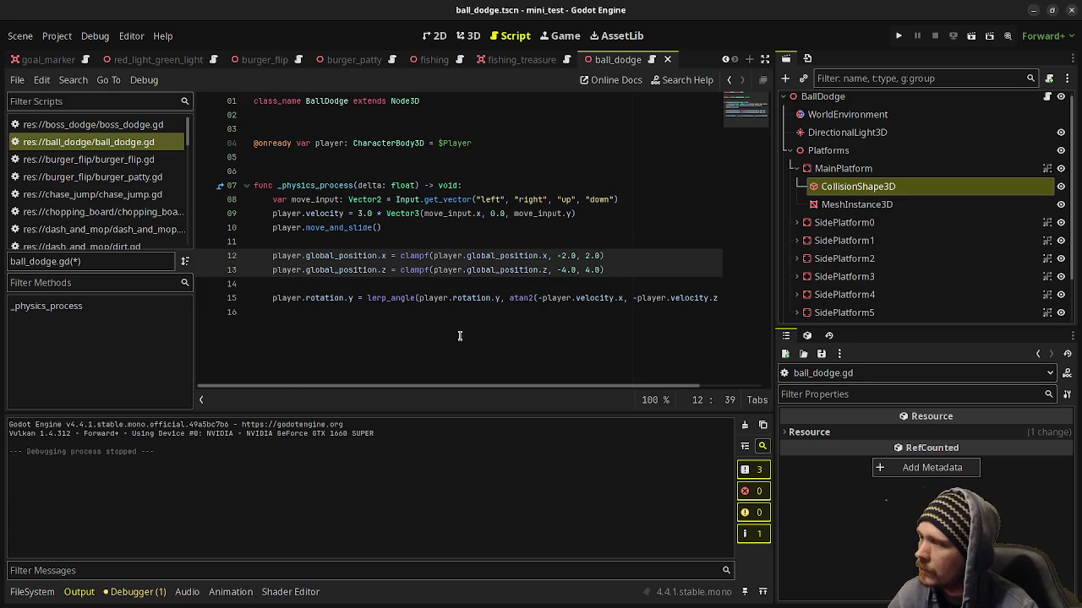
left_click(448, 287)
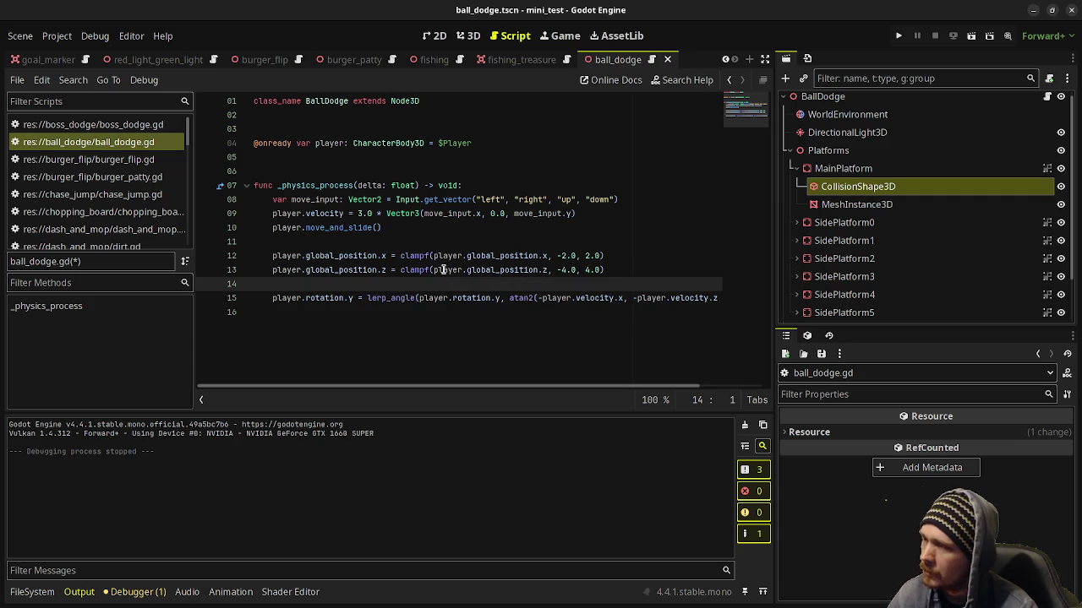
Place matching carets after clampf( on both clamp lines and trial-select player.
left_click(434, 256)
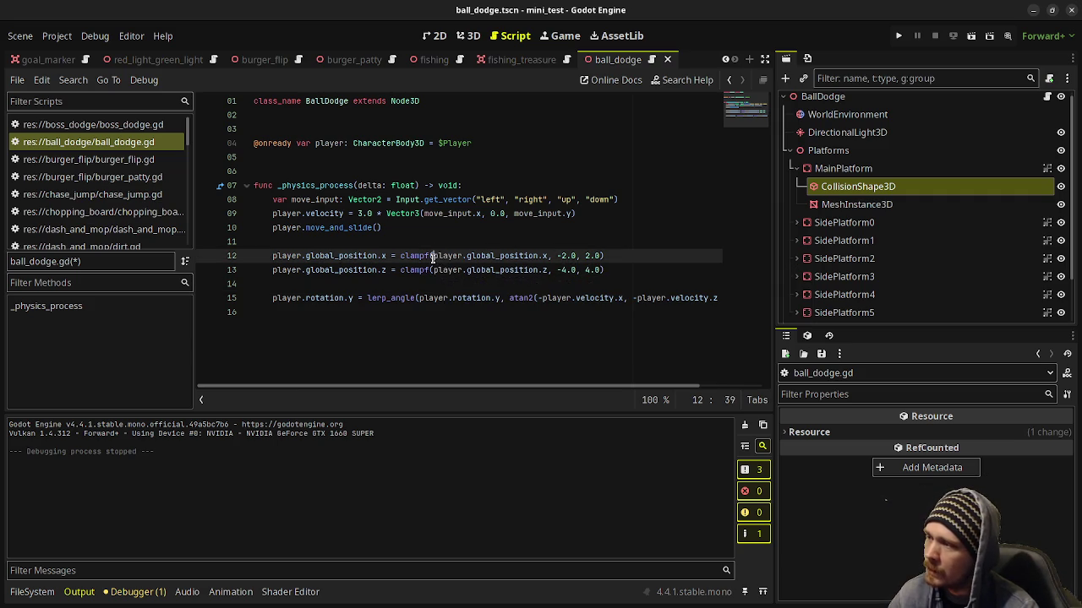
key("shift+alt+Down")
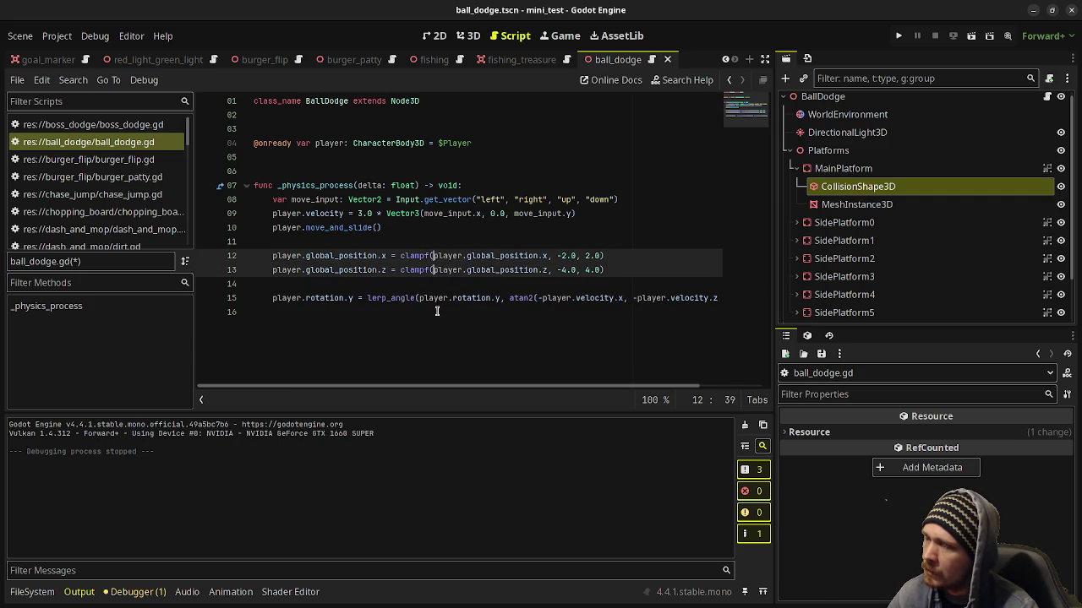
key("shift+Right")
key("shift+Right")
key("shift+Right")
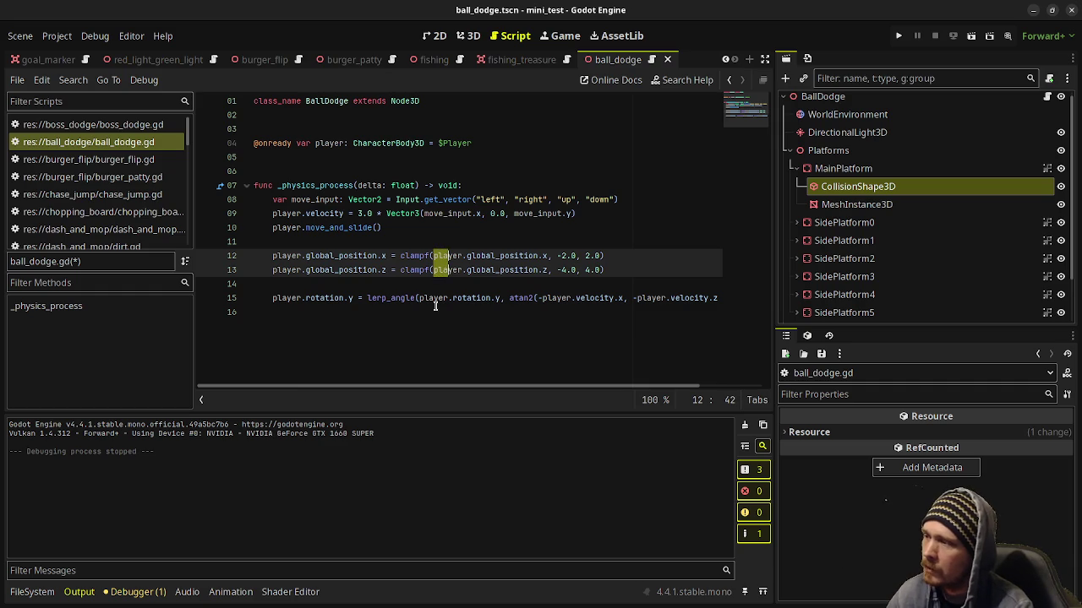
key("shift+Left")
key("shift+Left")
key("shift+Left")
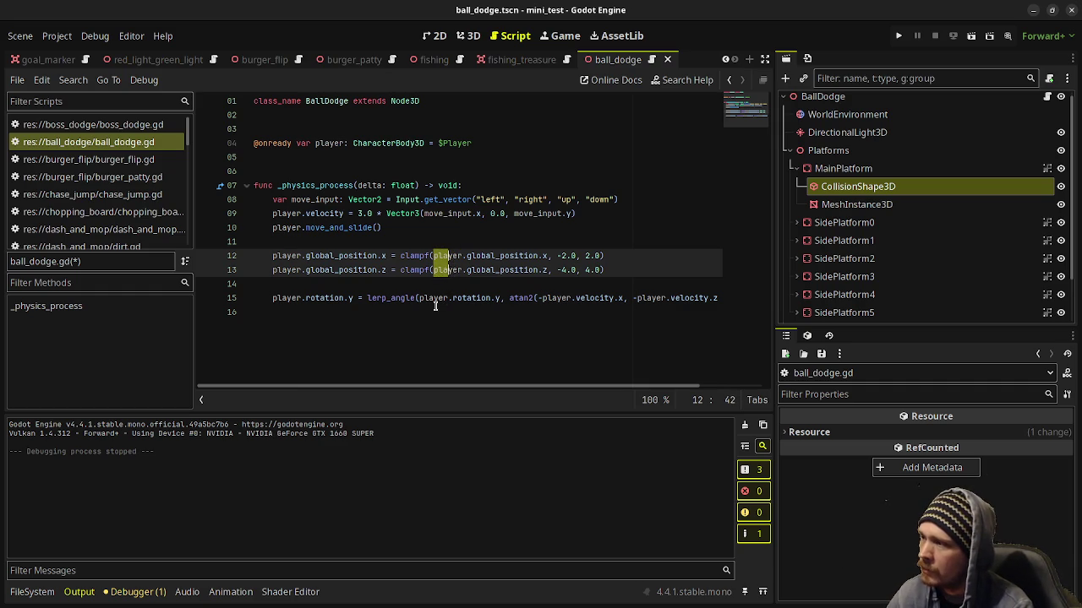
Rename player to boop on lines 9, 10, 12, 13 and 15 with multiple carets, then undo.
left_click(272, 213)
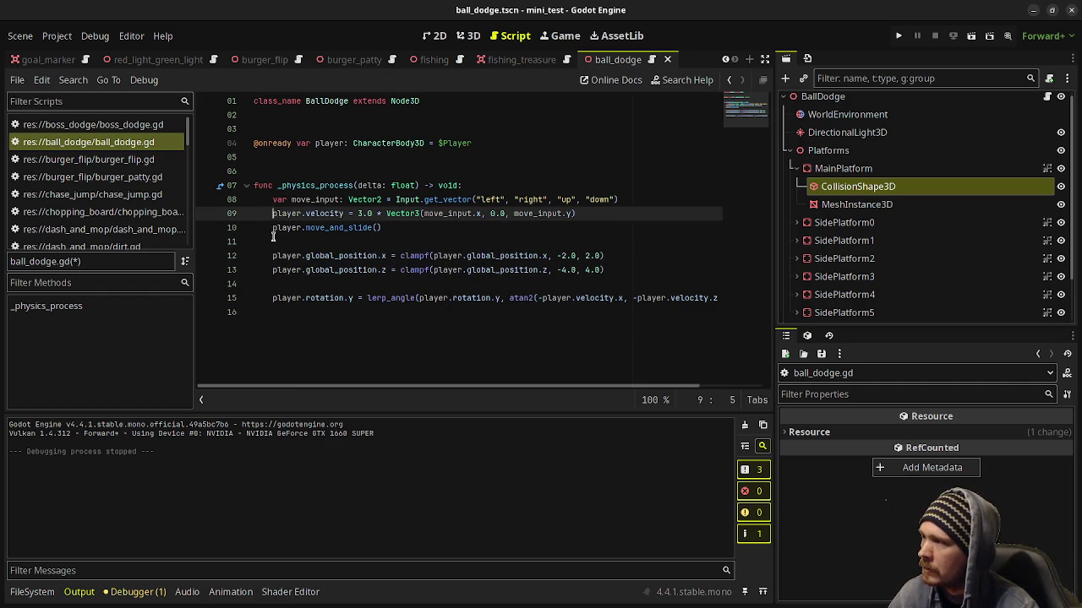
left_click(273, 228, "alt")
left_click(273, 255, "alt")
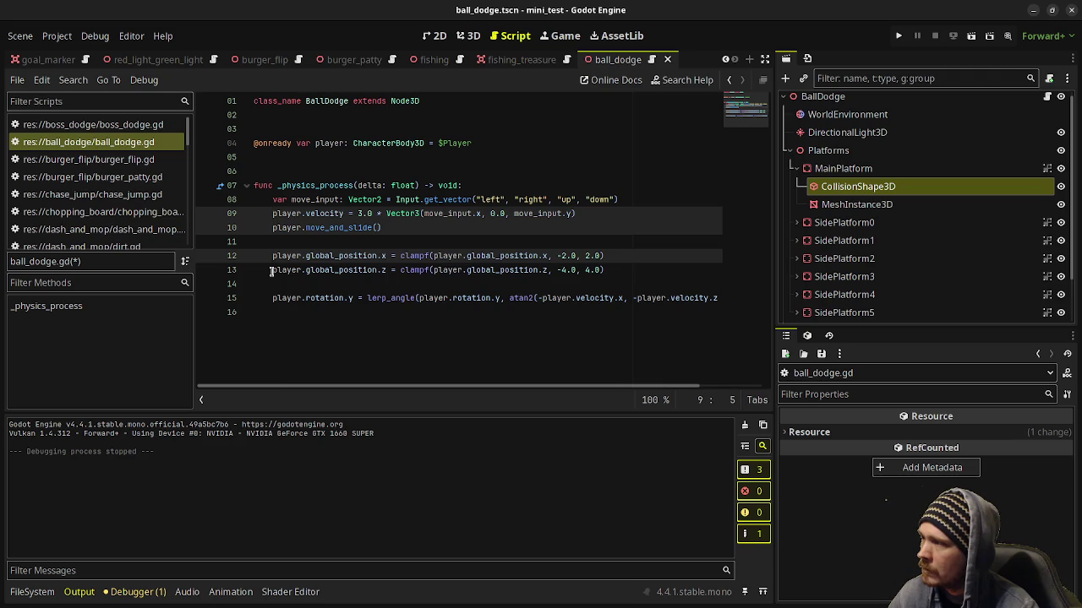
left_click(273, 270, "alt")
left_click(272, 297, "alt")
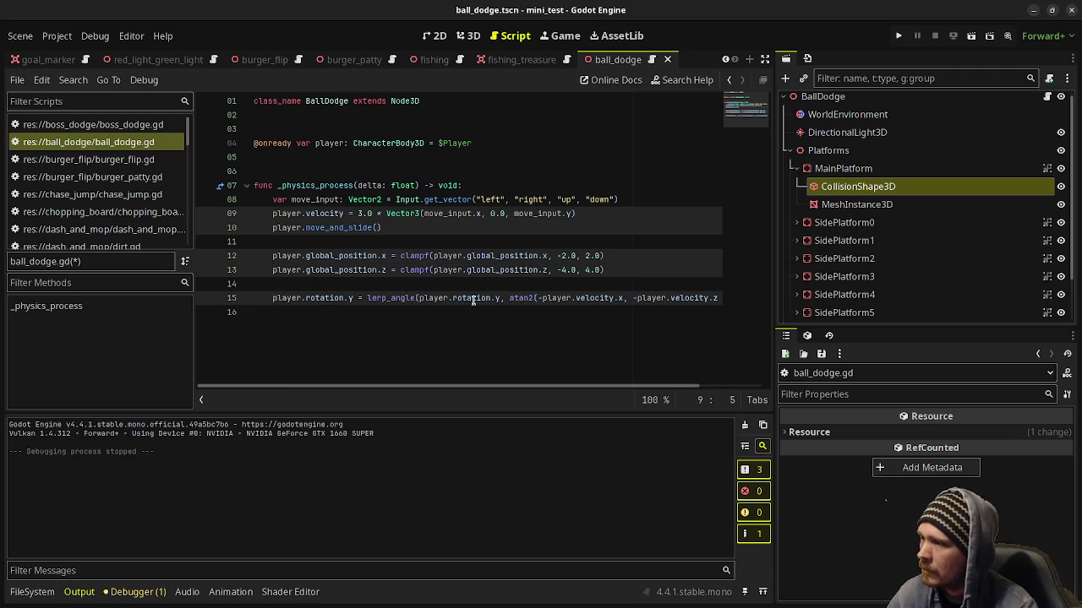
key("shift+Right")
key("shift+Right")
key("shift+Right")
type("boop")
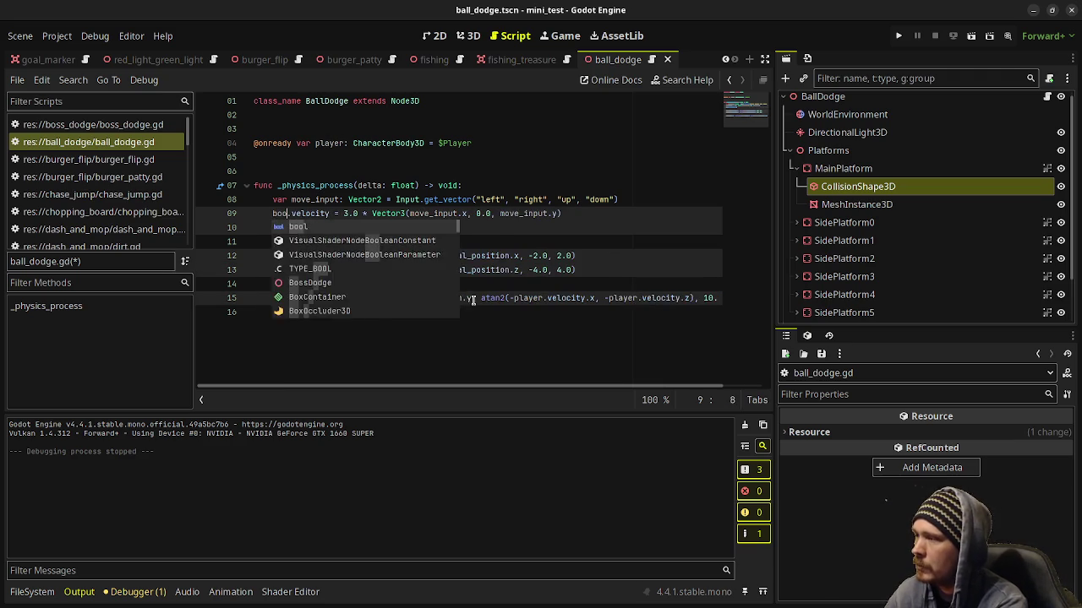
left_click(507, 284)
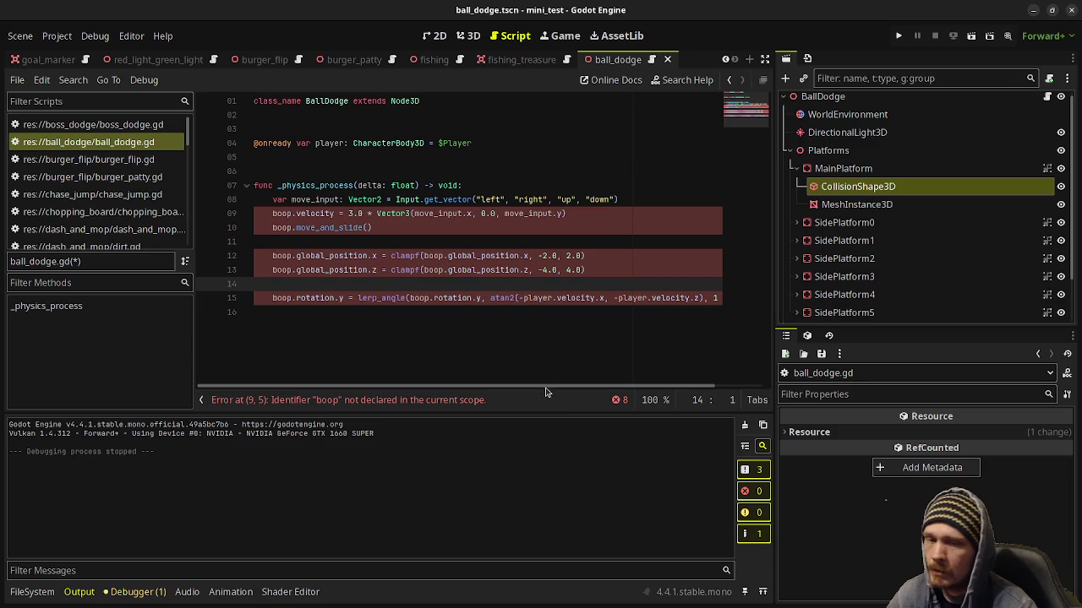
key("ctrl+z")
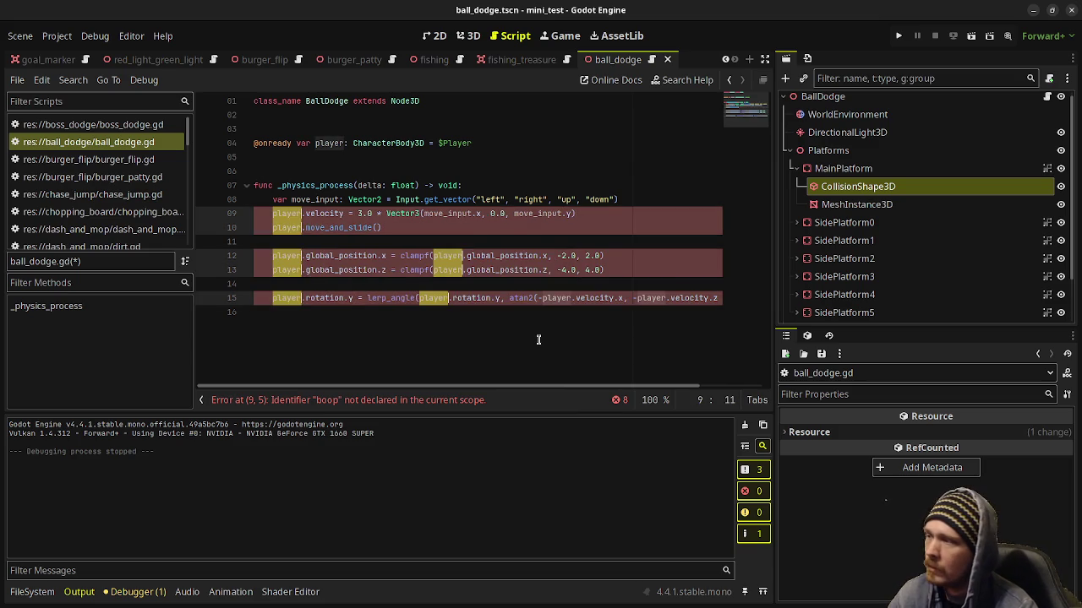
Save the scene and script, then run the current scene with F6 to test movement.
left_click(484, 312)
key("Up")
key("Up")
key("ctrl+s")
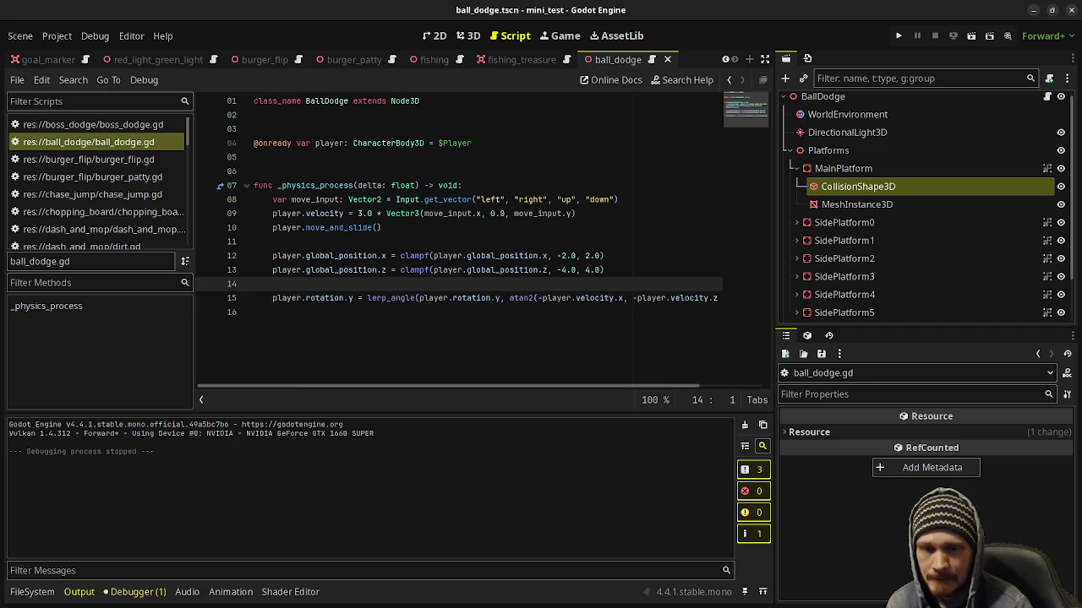
left_click(530, 297)
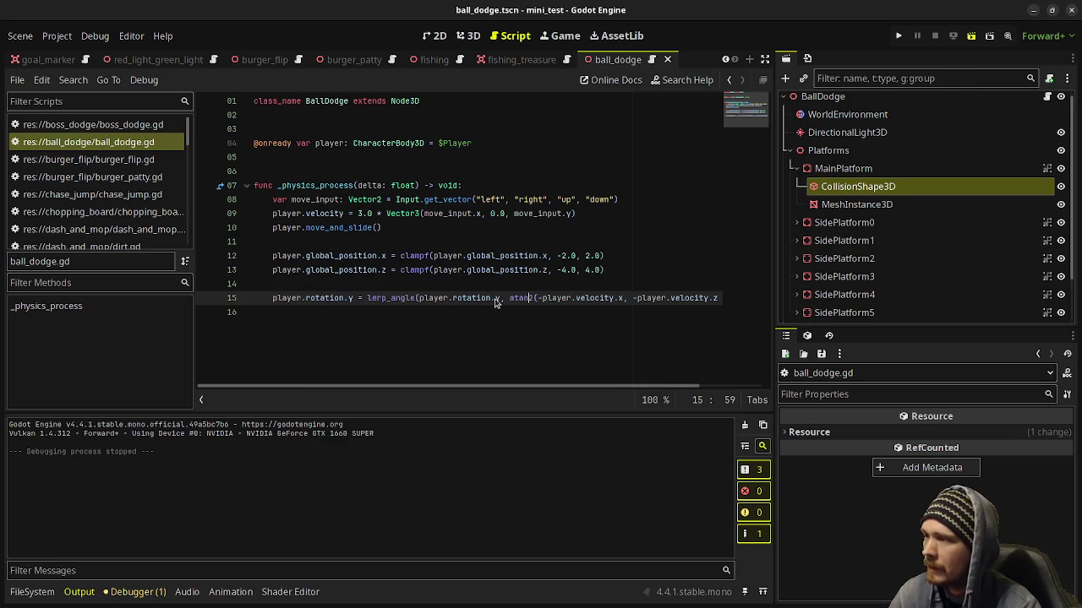
key("F6")
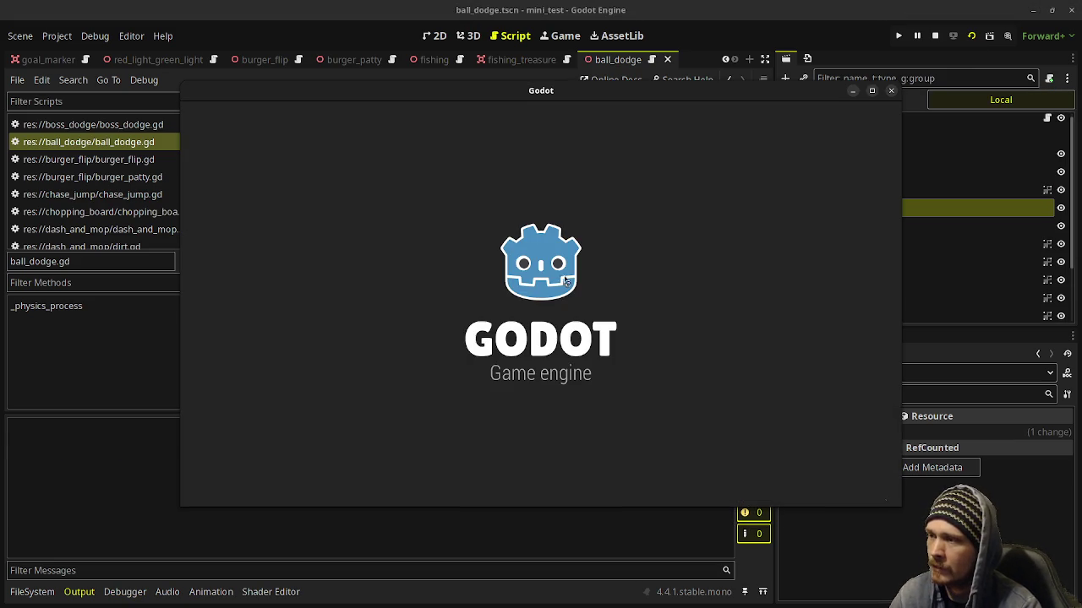
key("Left")
key("Down")
key("Right")
key("Down")
key("Left")
key("Right")
key("Left")
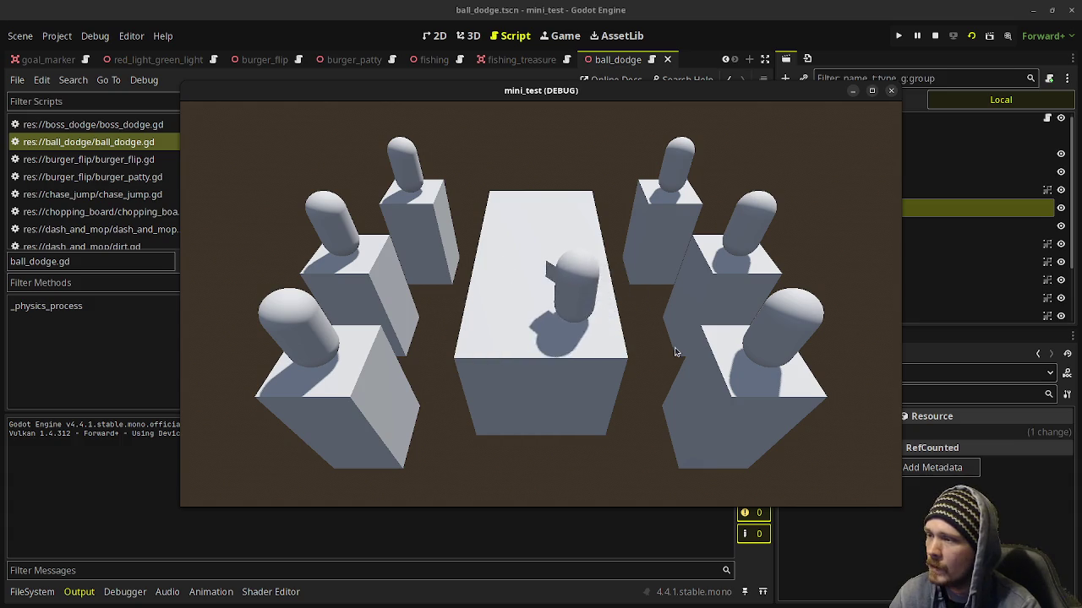
key("Up")
key("Right")
key("Up")
key("Left")
key("Left")
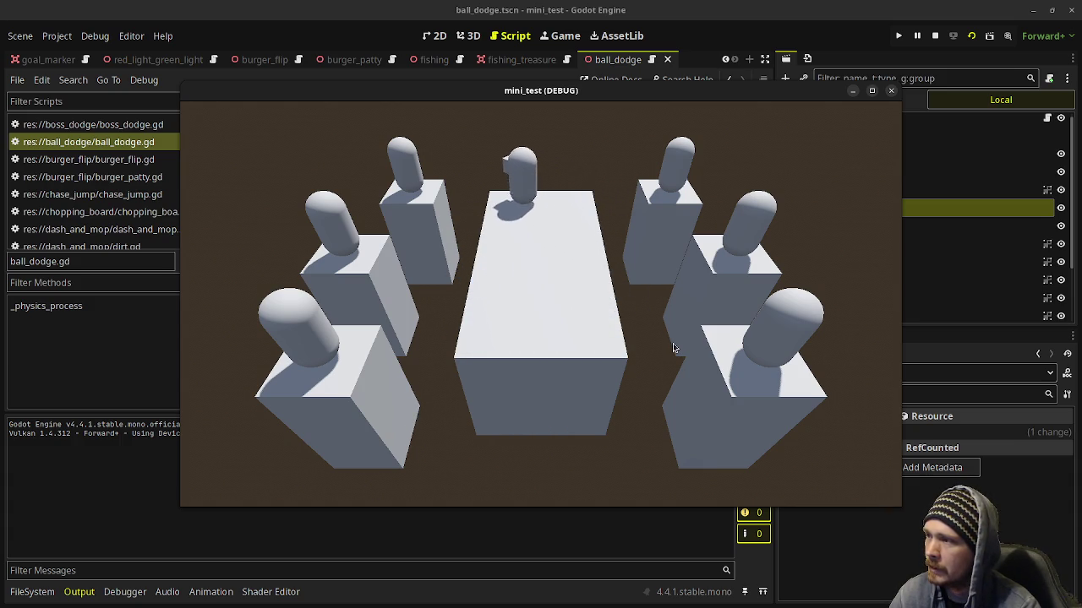
key("Down")
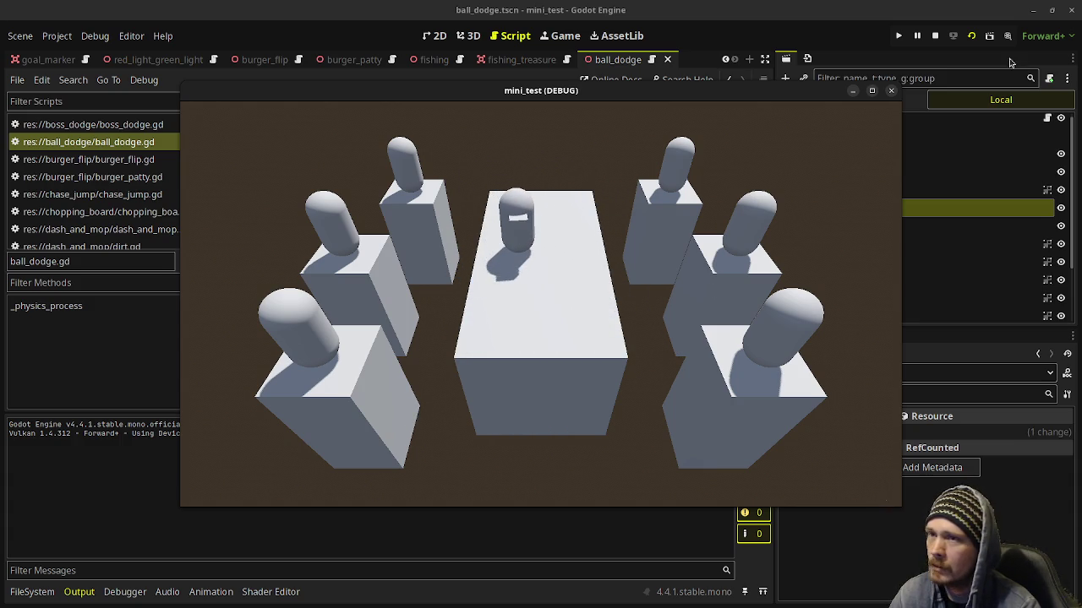
left_click(935, 35)
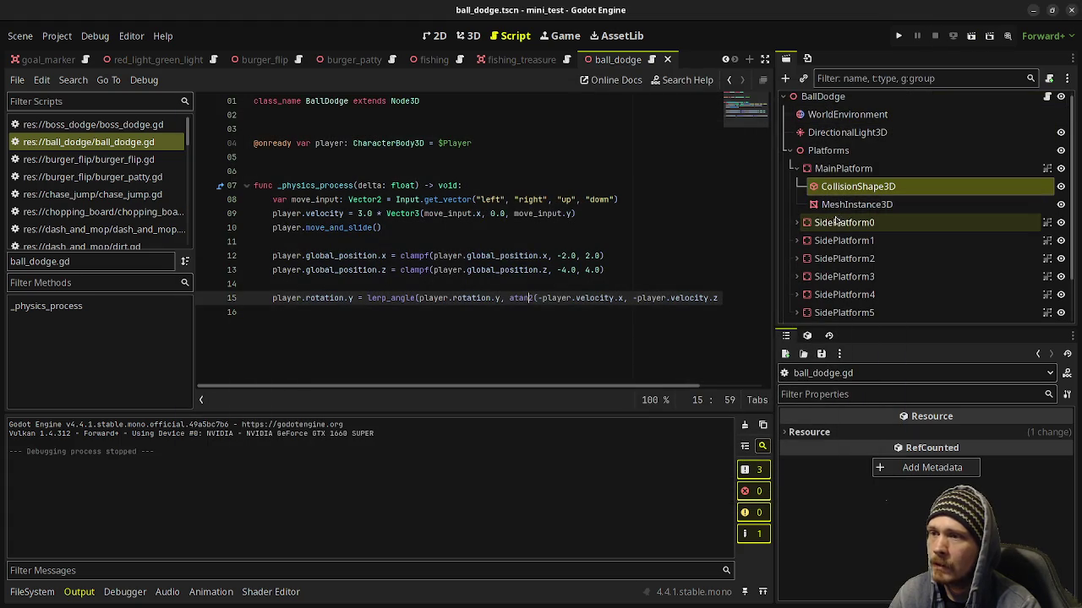
Collapse Platforms, expand Monkeys, and view the scene in 3D from a low angle.
left_click(796, 168)
left_click(792, 152)
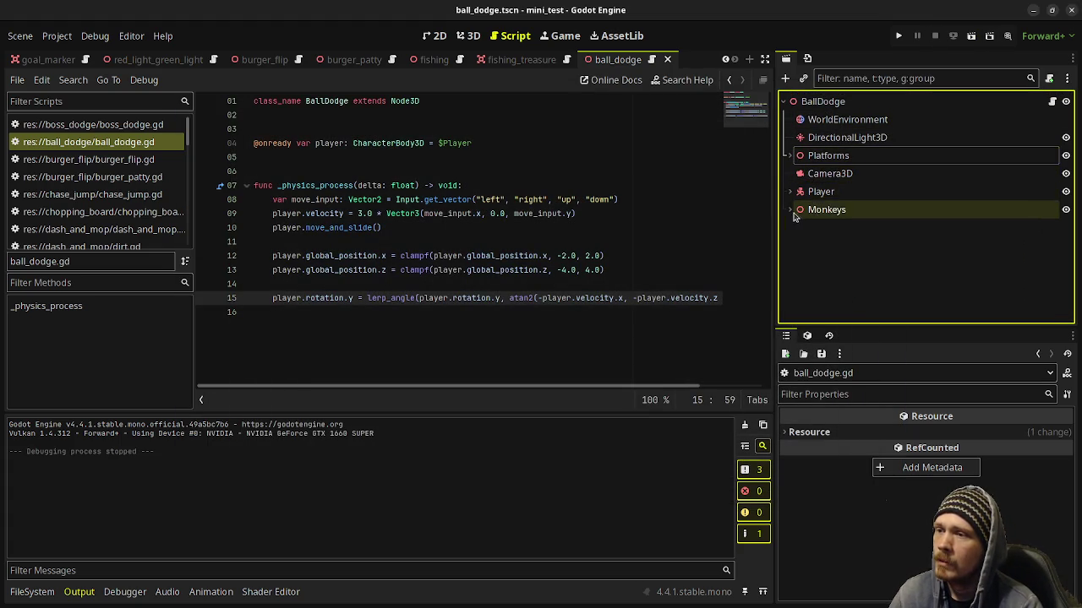
left_click(790, 210)
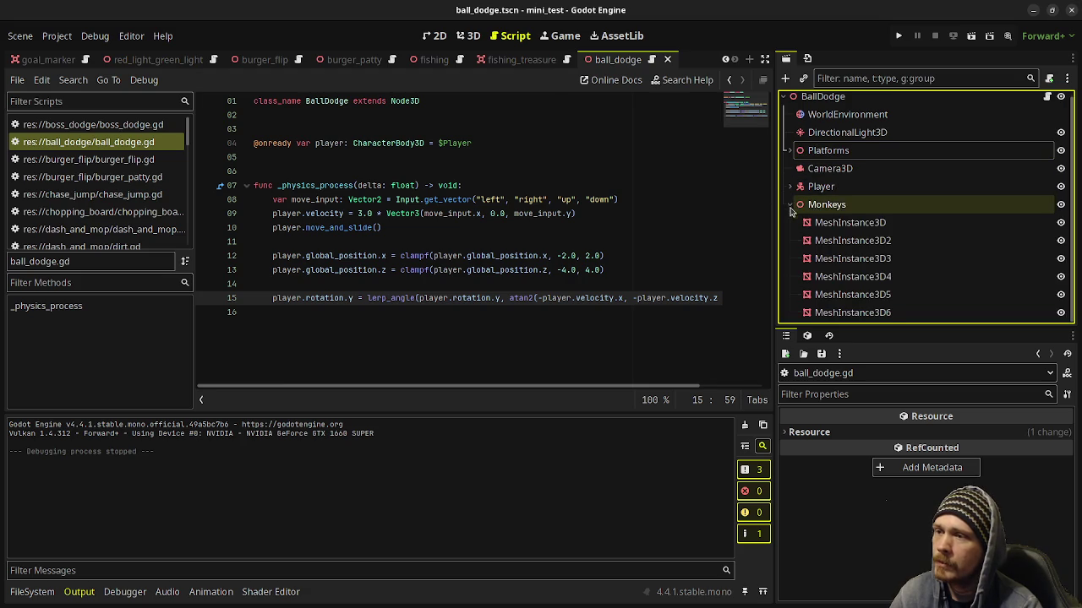
left_click(467, 36)
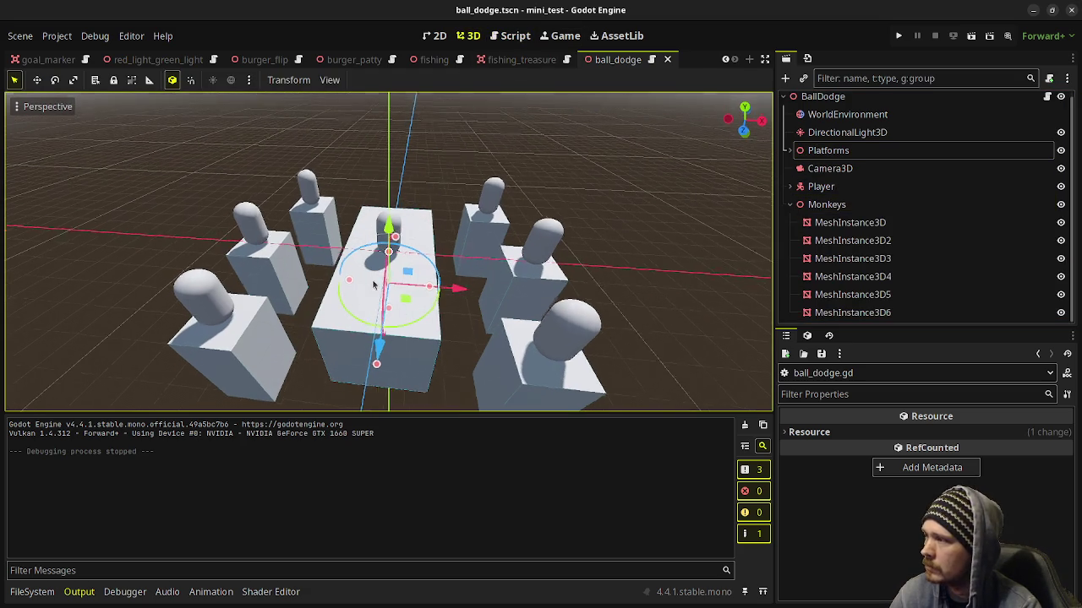
left_click(850, 222)
left_click_drag(687, 268, 478, 239)
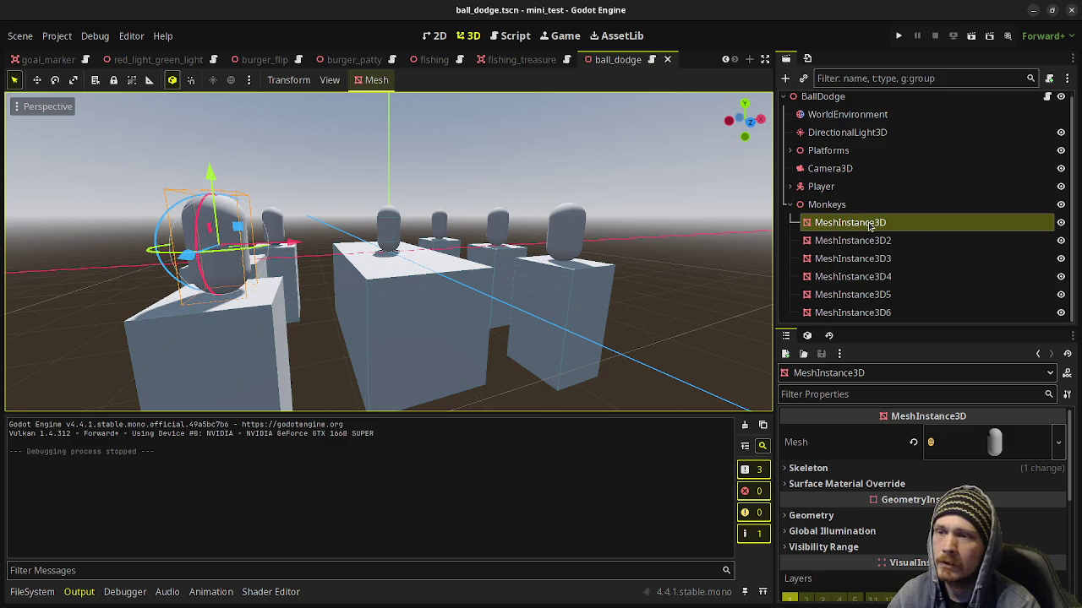
key("Escape")
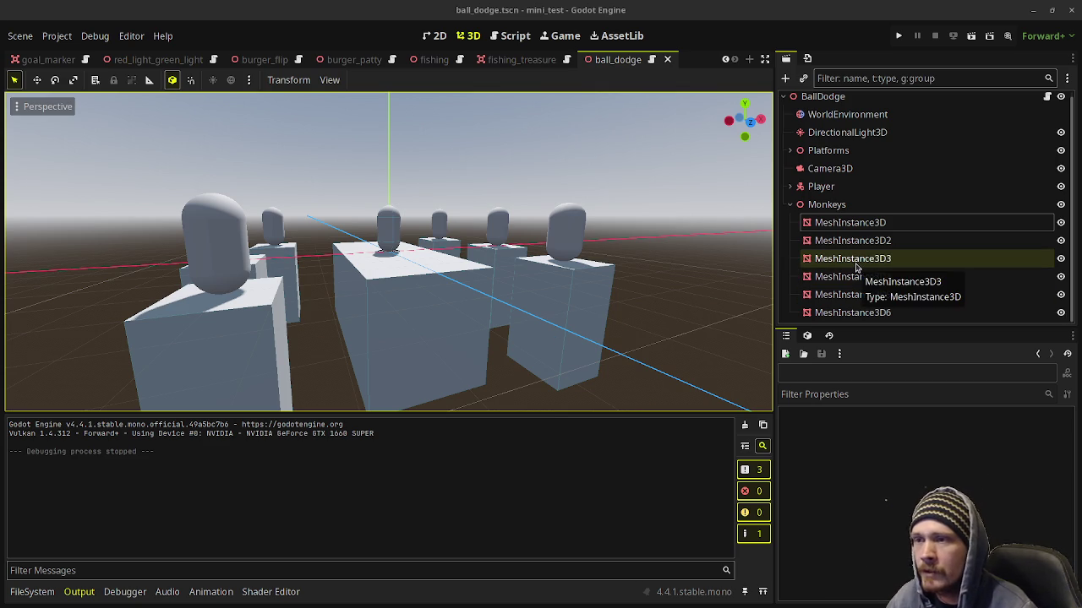
Select all six MeshInstance3D children of the Monkeys node.
left_click(830, 206)
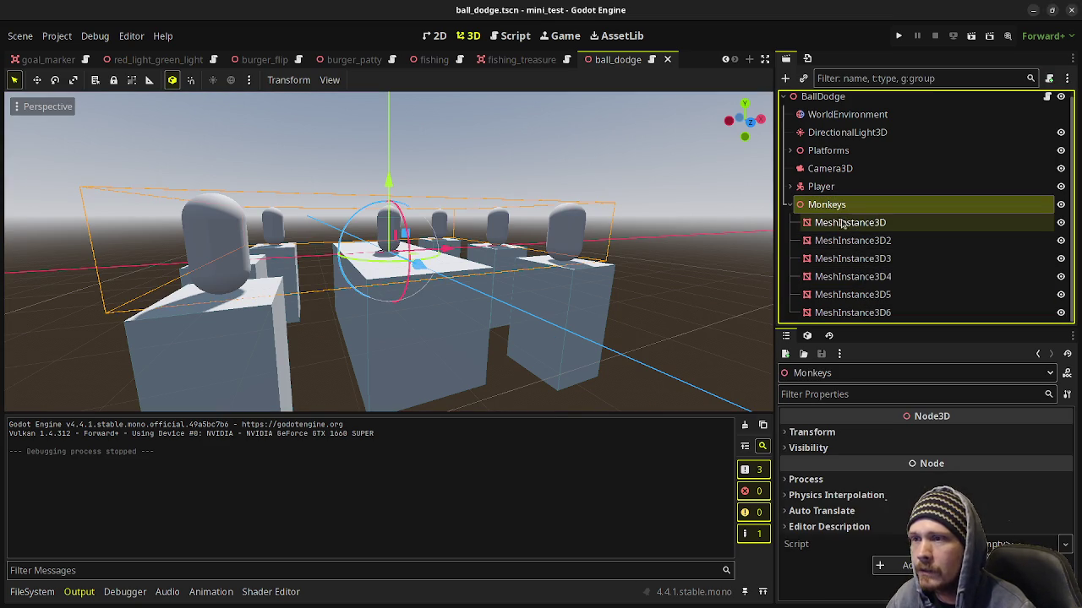
left_click(836, 223)
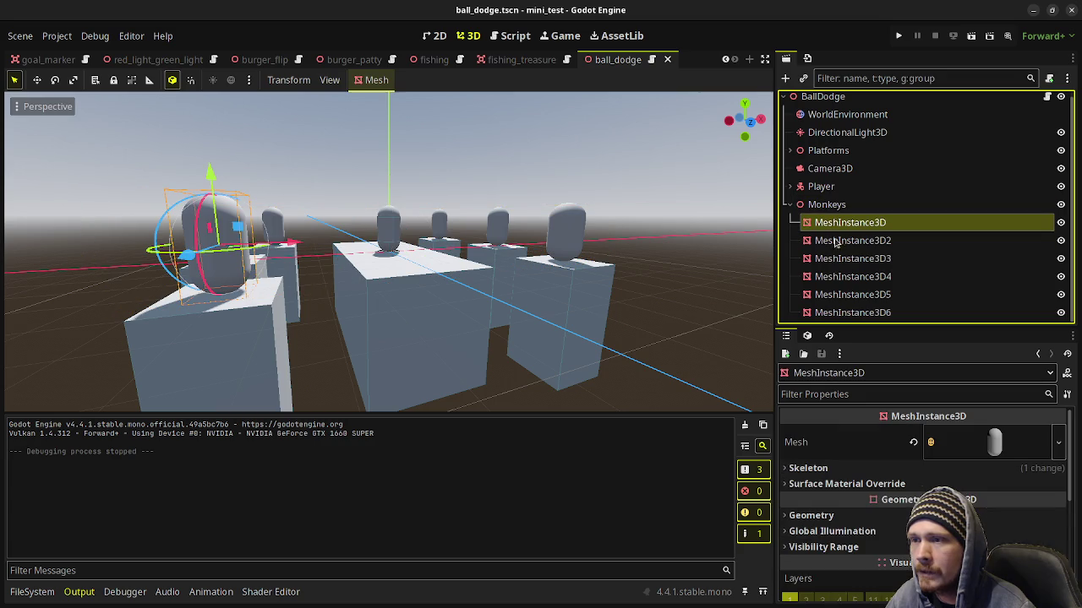
left_click(834, 313, "shift")
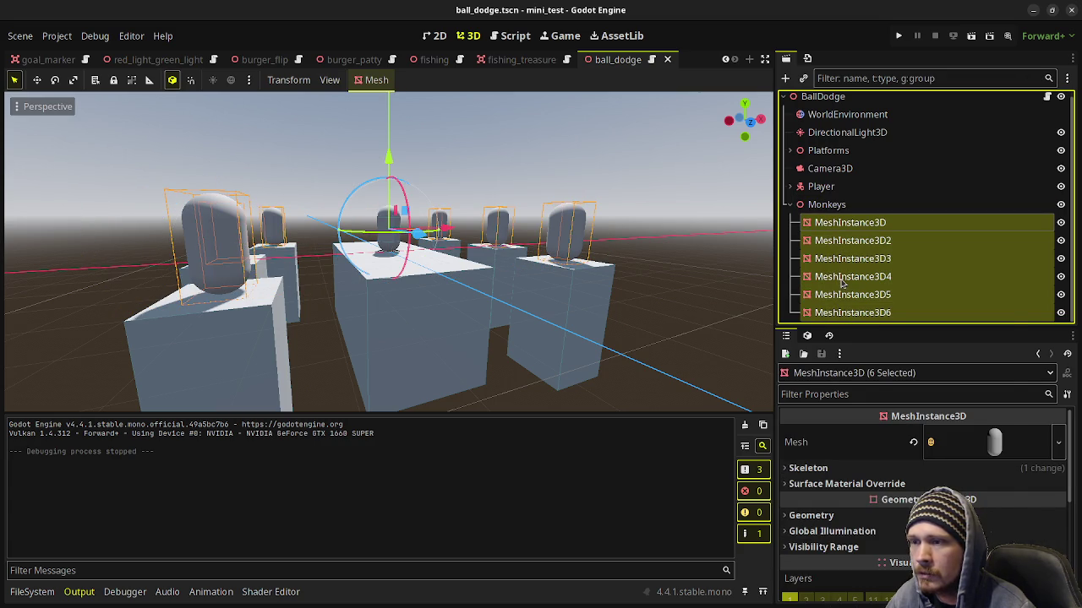
Change the six MeshInstance3D nodes' type to Marker3D, searching 'marker'.
right_click(843, 284)
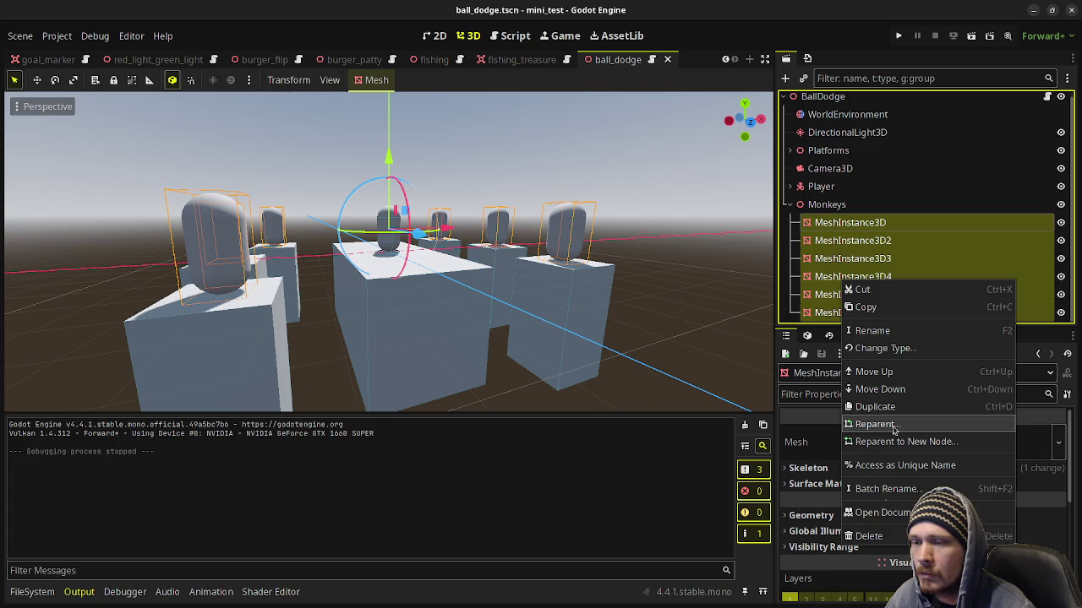
left_click(885, 348)
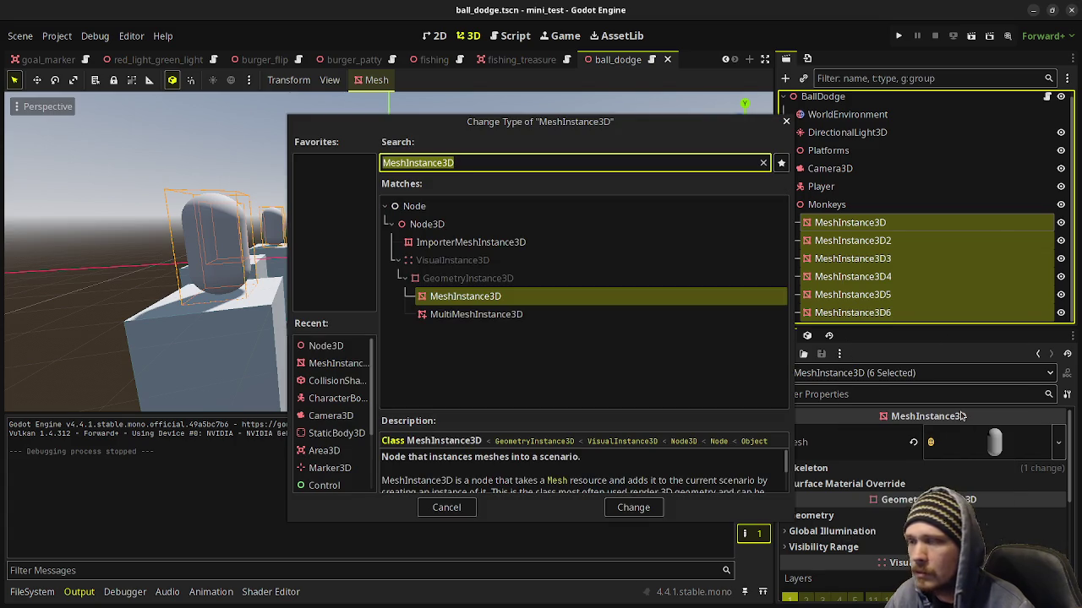
type("marker")
key("Return")
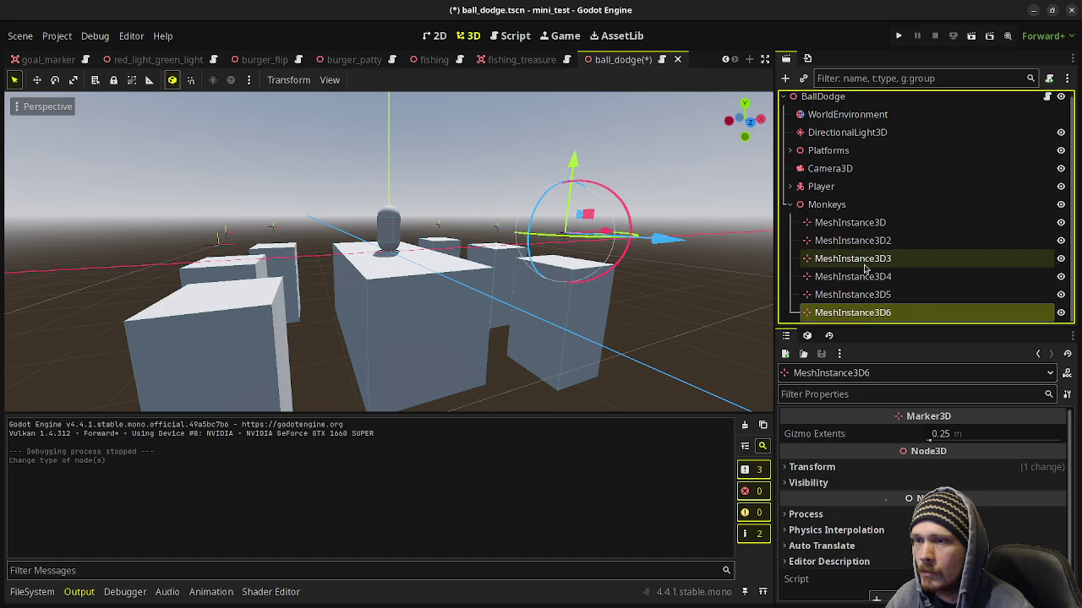
left_click(852, 222)
left_click(849, 313, "shift")
right_click(845, 313)
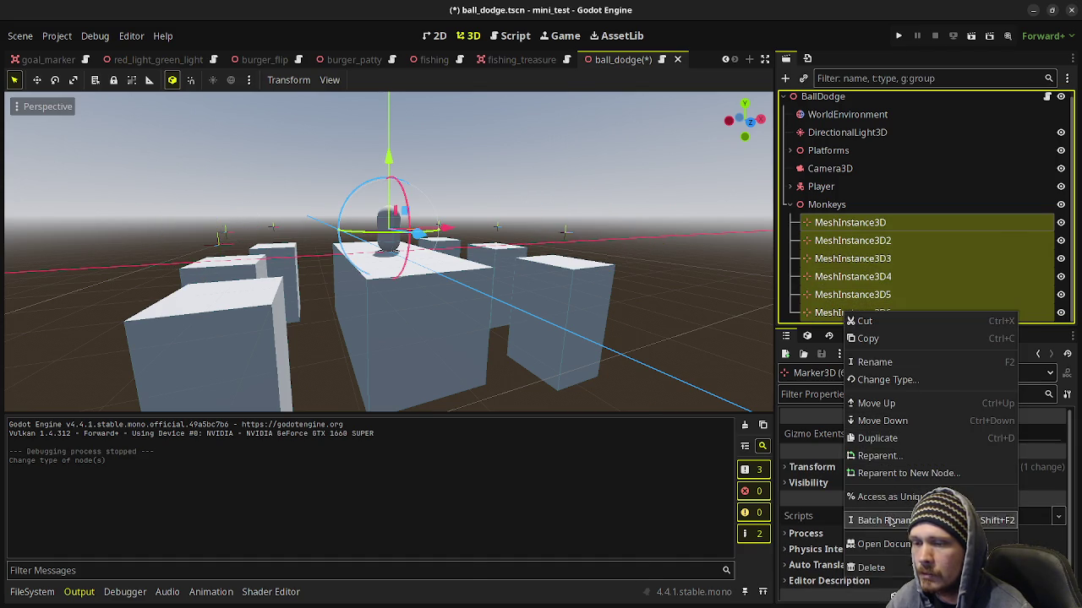
left_click(879, 520)
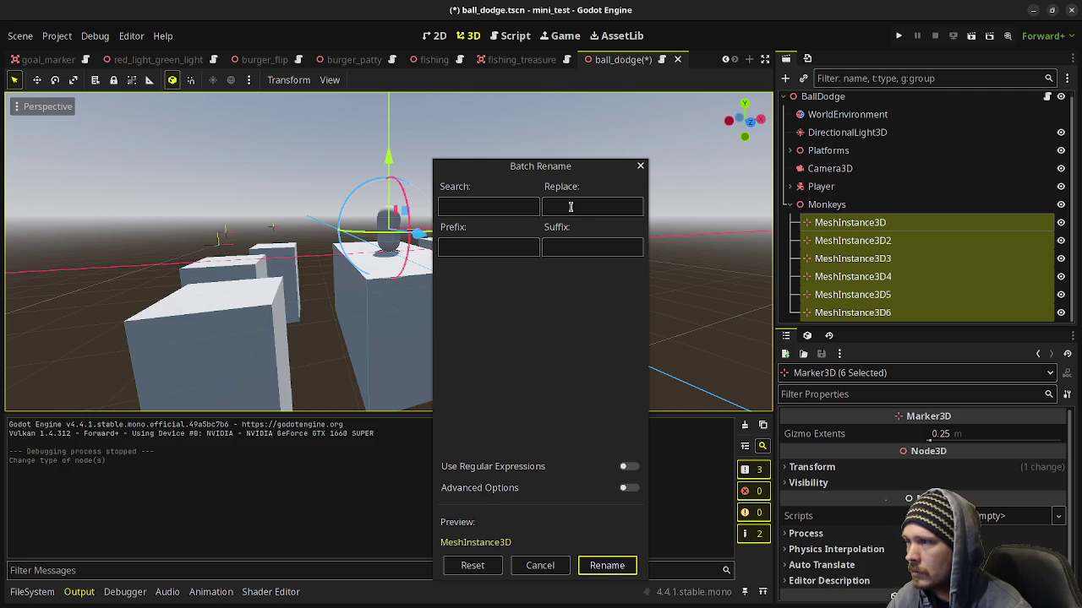
left_click(541, 565)
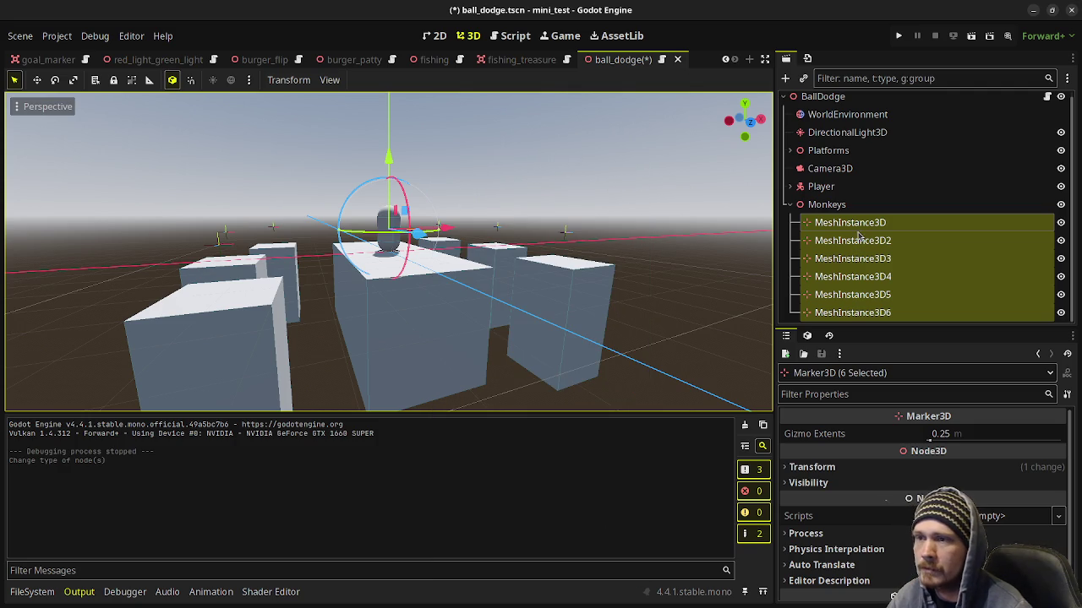
left_click(843, 206)
left_click(849, 222)
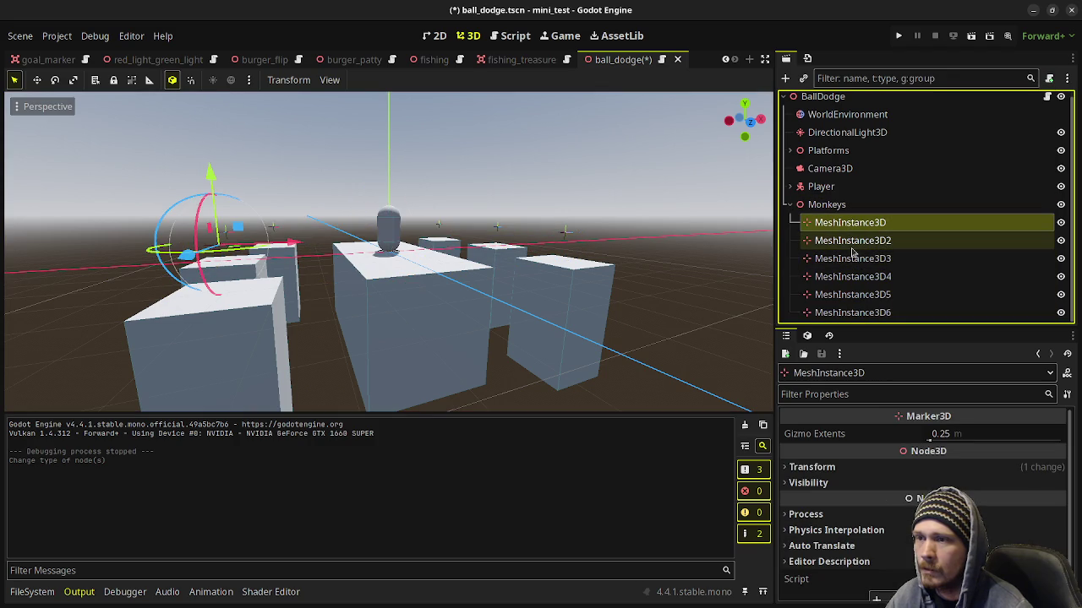
Rename the first three Monkeys children to Monkey, Monkey2 and Monkey3.
double_click(846, 222)
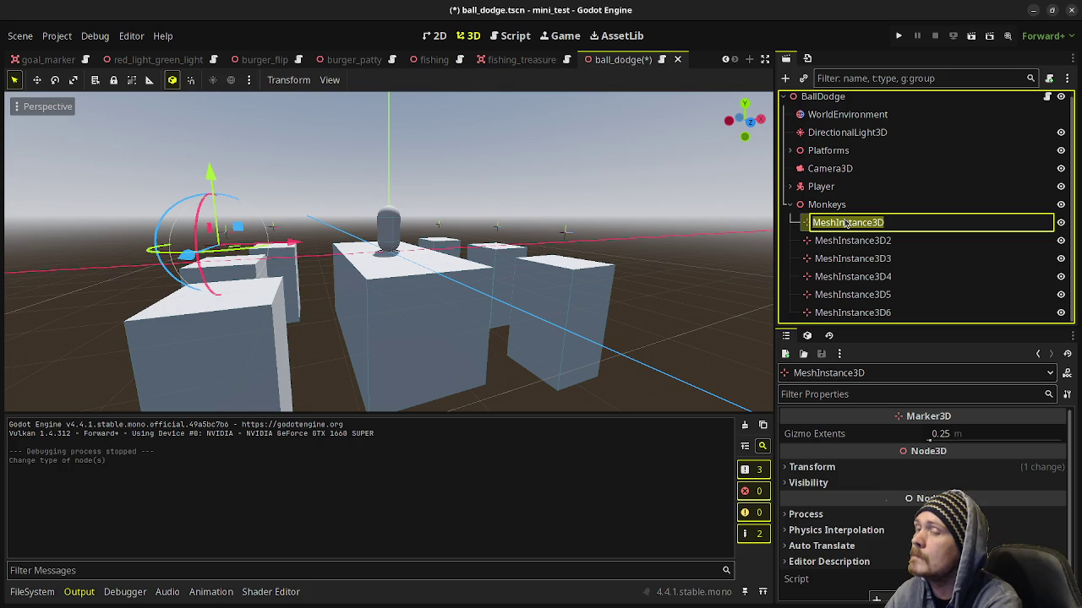
type("Monkey")
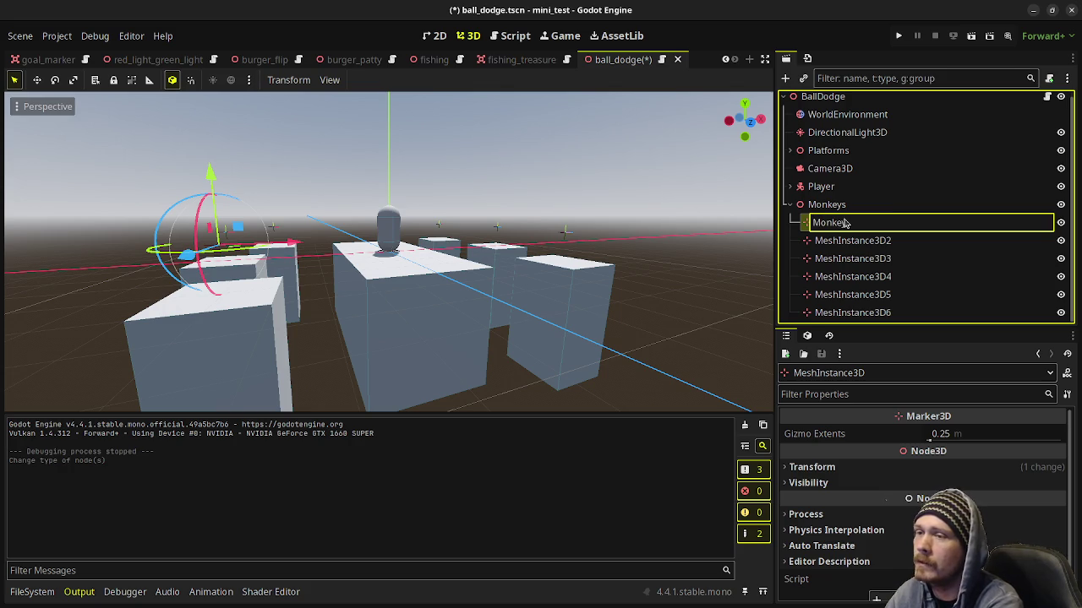
key("Return")
left_click(841, 241)
left_click(841, 242)
type("Monkey2")
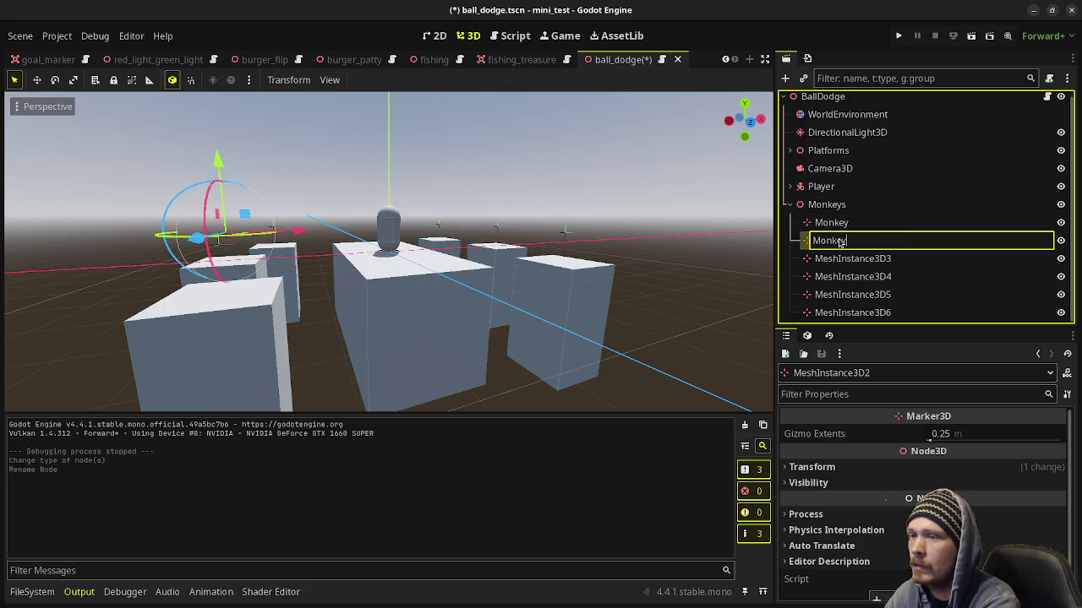
key("Return")
left_click(842, 259)
left_click(844, 258)
key("BackSpace")
key("BackSpace")
key("BackSpace")
key("BackSpace")
key("BackSpace")
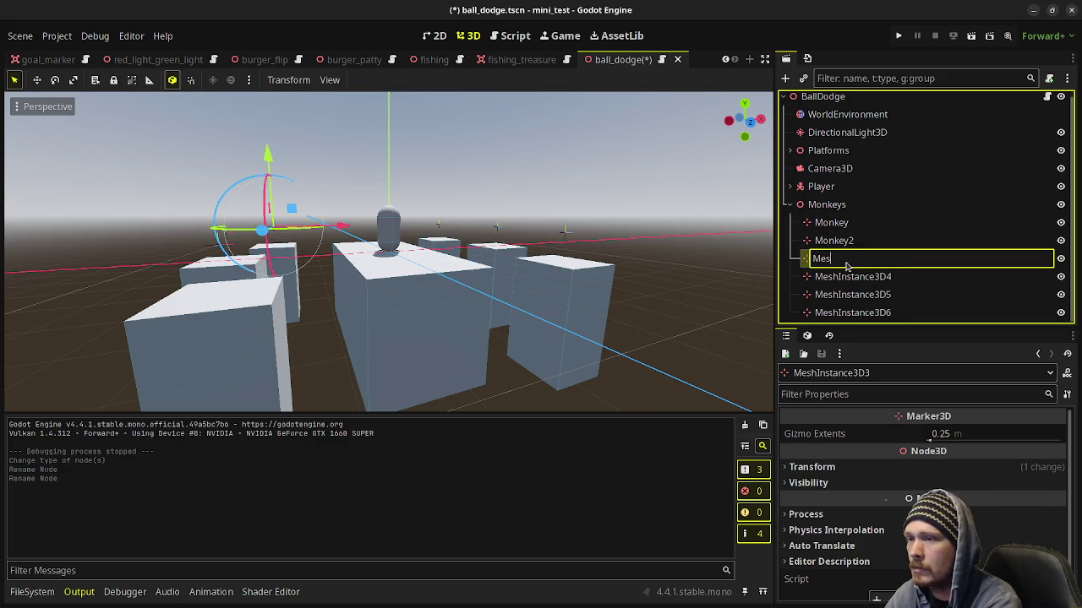
type("onkey3")
key("Return")
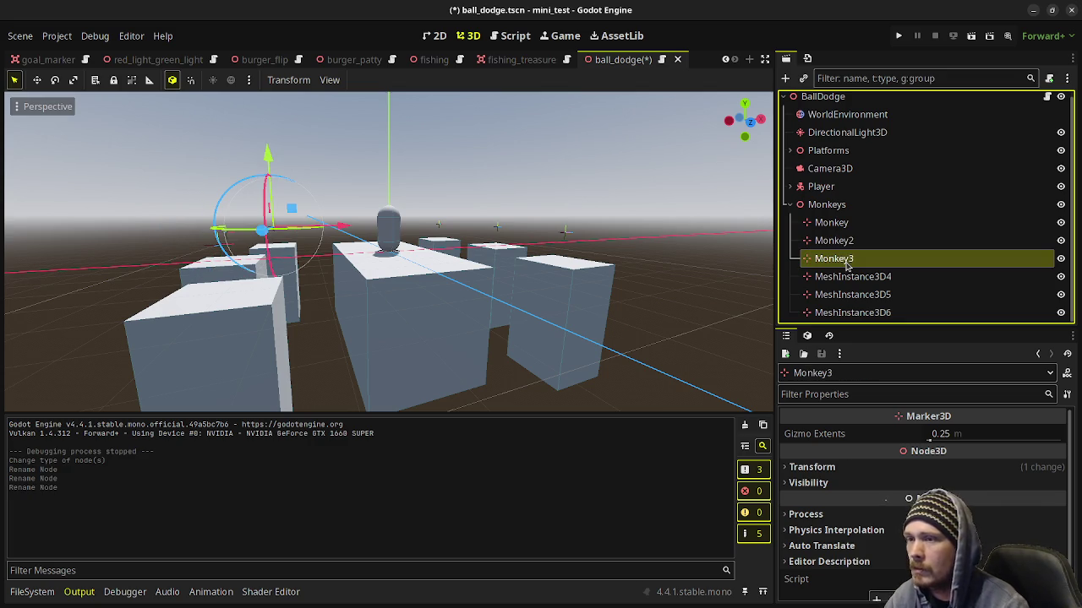
Rename the remaining three children to Monkey4, Monkey5 and Monkey6.
left_click(842, 277)
left_click(840, 278)
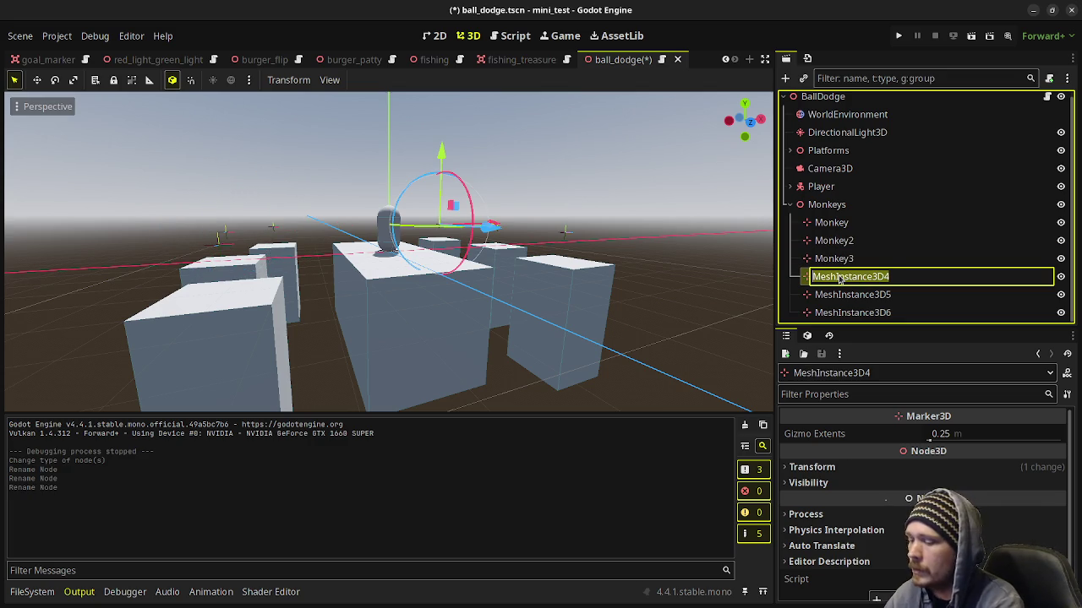
type("Monkey4")
key("Return")
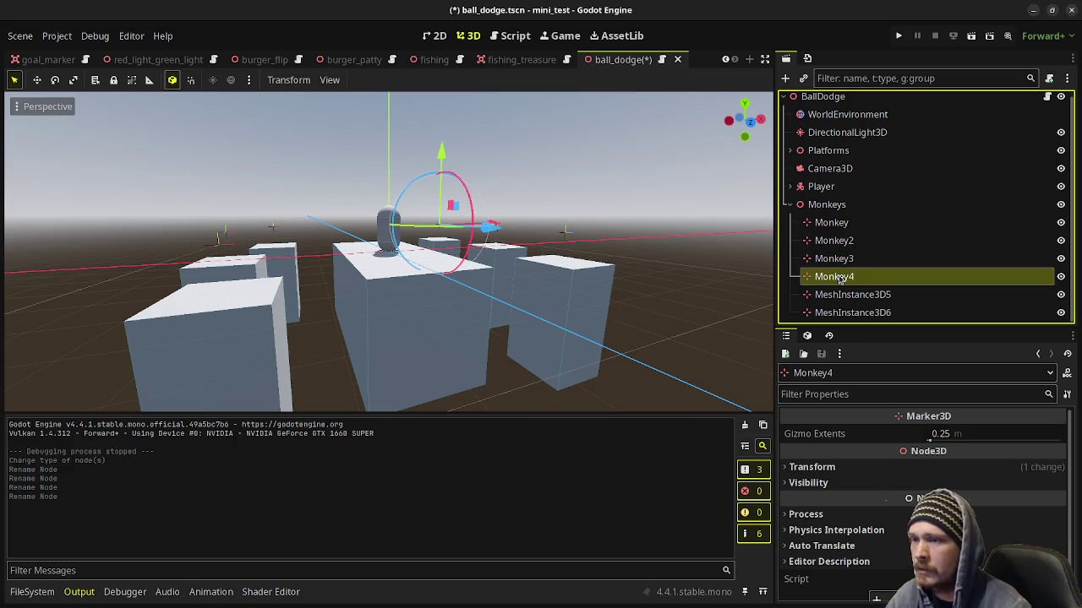
left_click(842, 295)
left_click(842, 296)
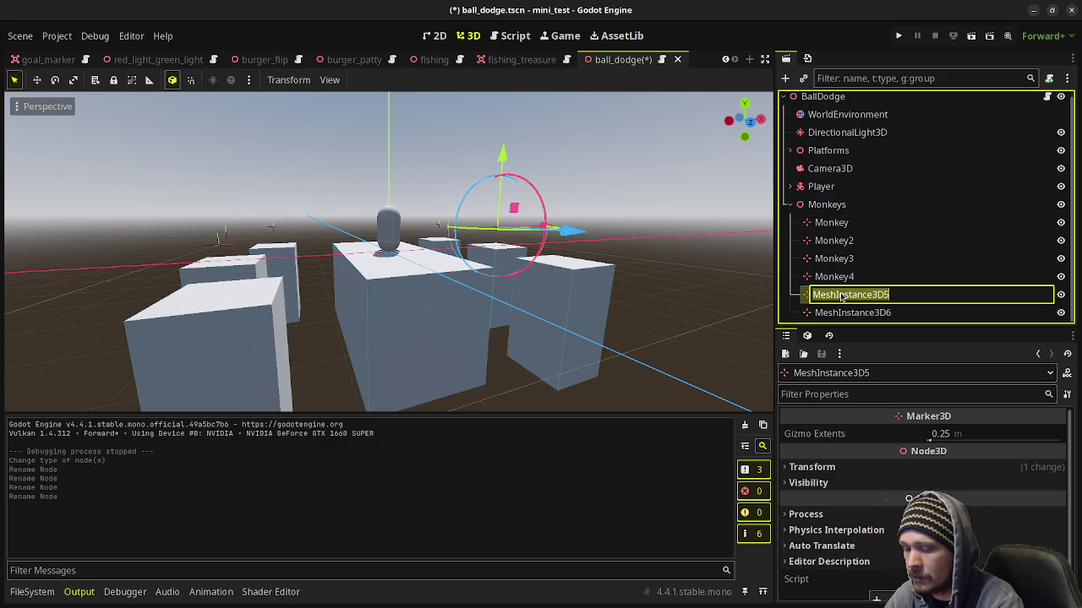
key("BackSpace")
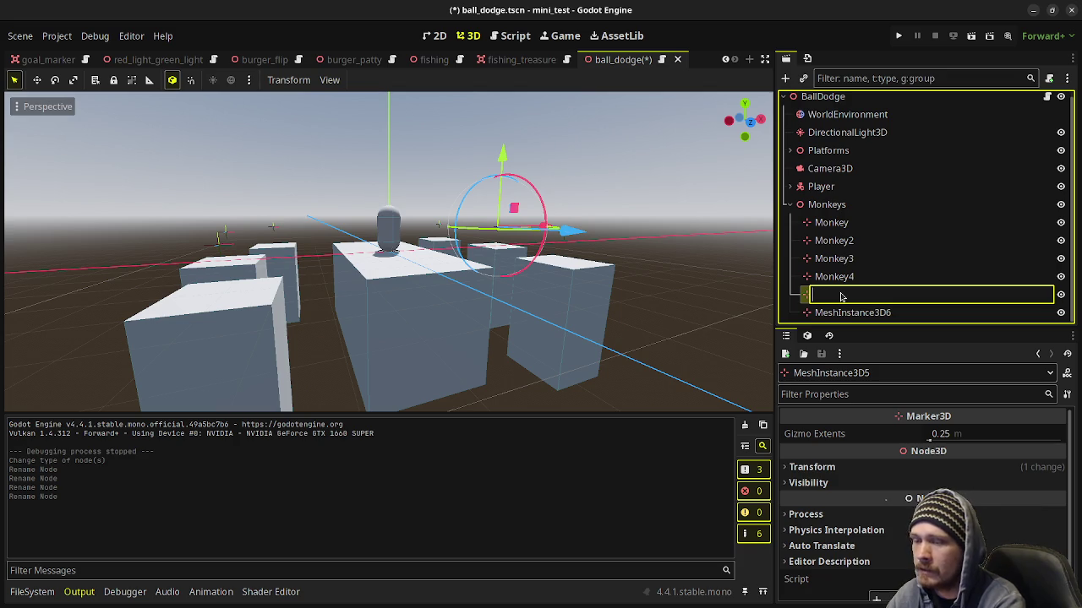
key("Return")
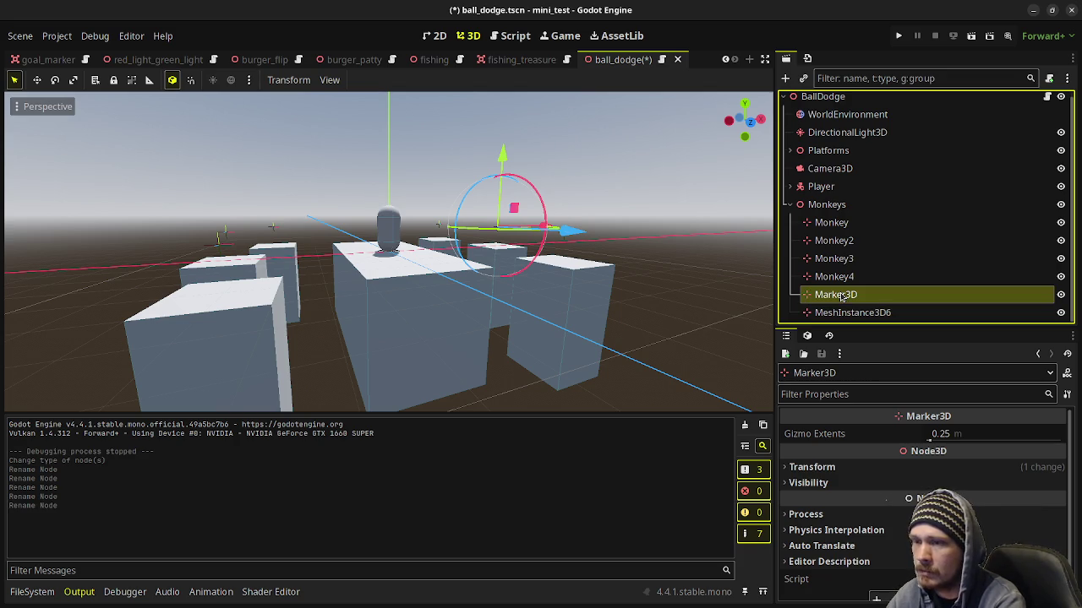
left_click(841, 296)
left_click(812, 292)
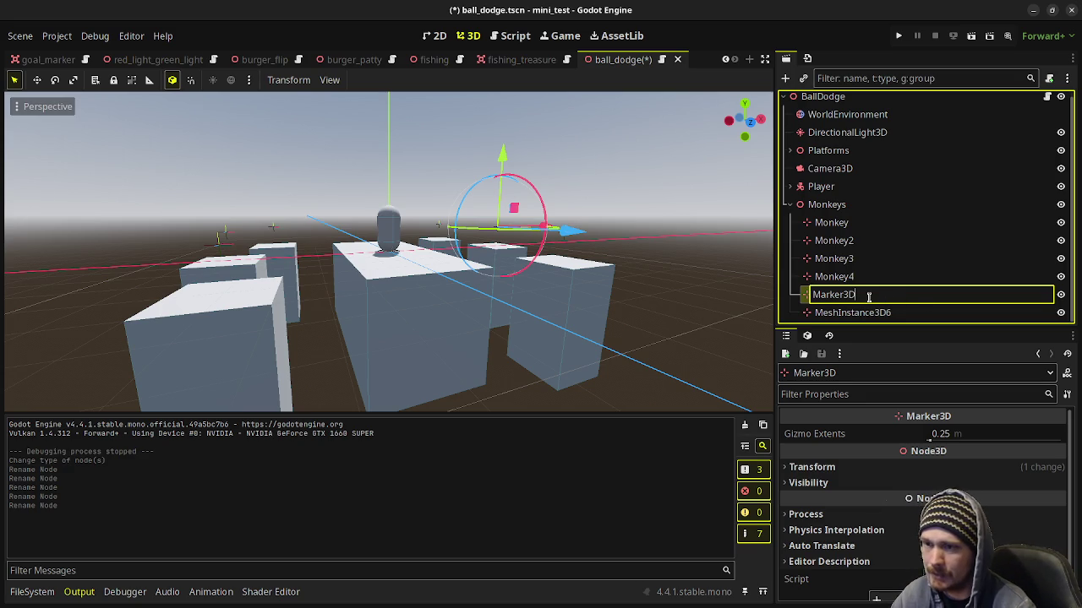
key("BackSpace")
key("BackSpace")
key("BackSpace")
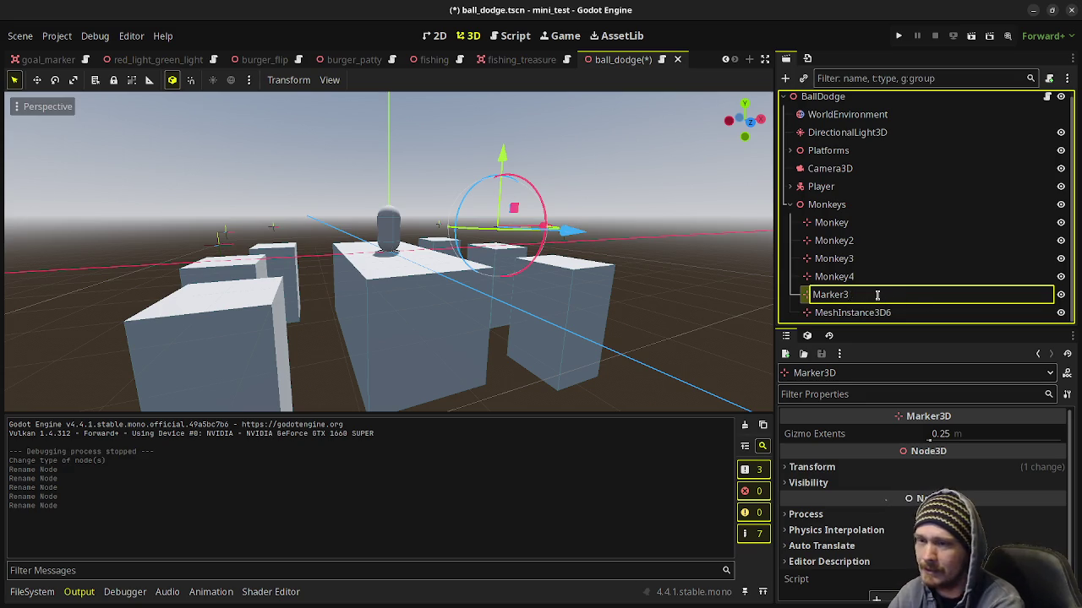
type("Monkey5")
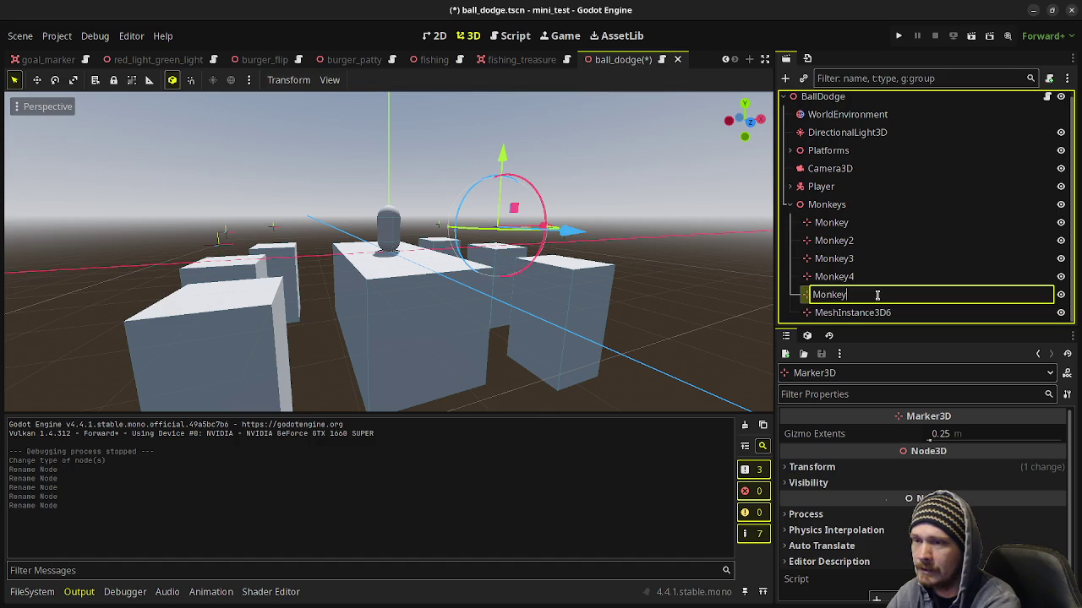
key("Return")
left_click(857, 313)
left_click(855, 312)
type("Monkey6")
key("Return")
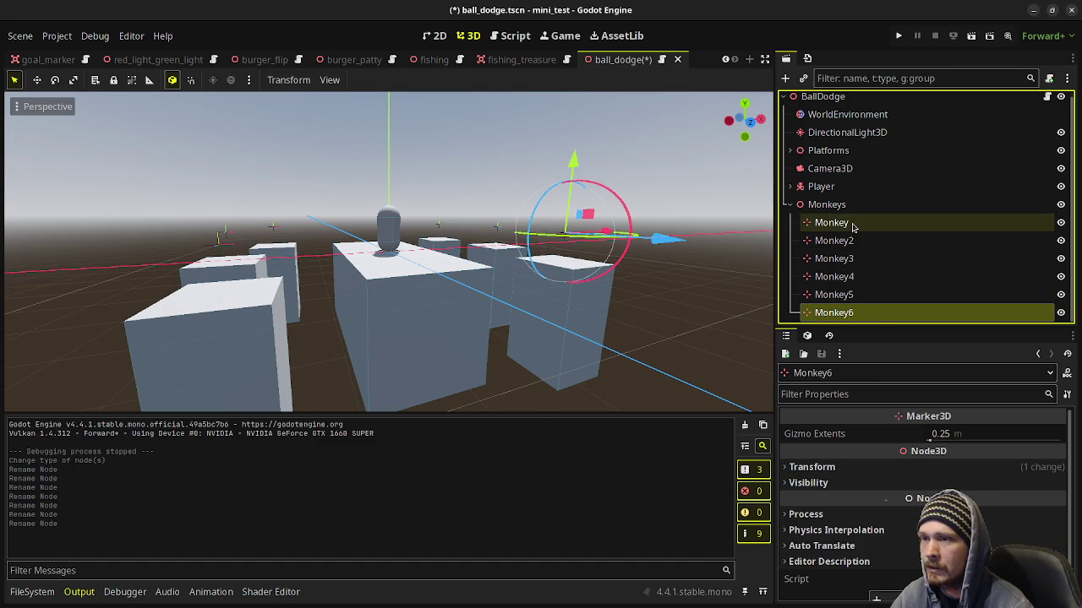
Save the ball_dodge scene and collapse the Monkeys group.
left_click(806, 209)
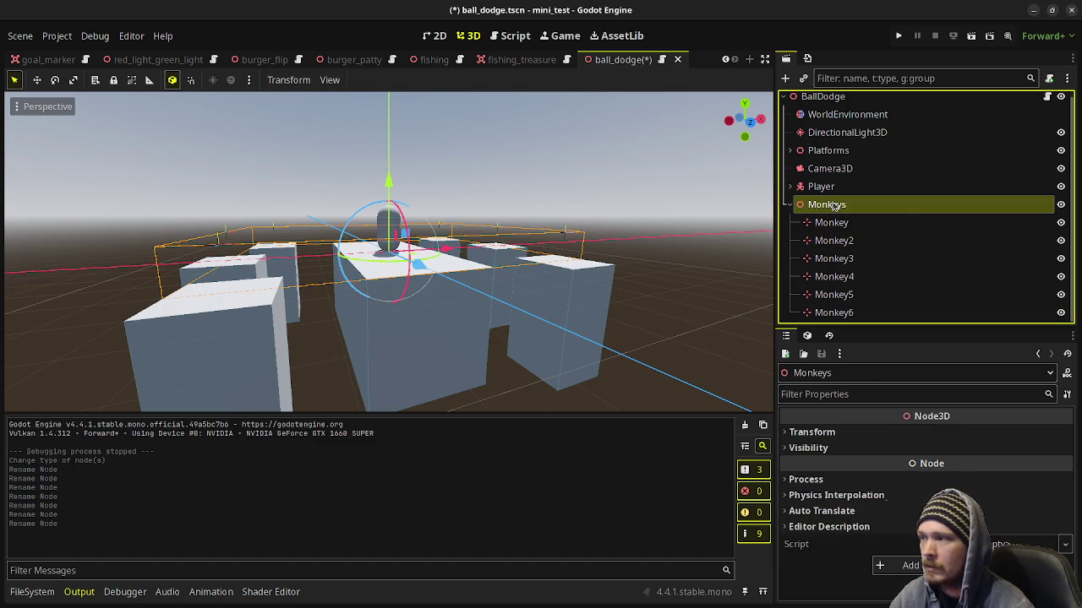
key("ctrl+s")
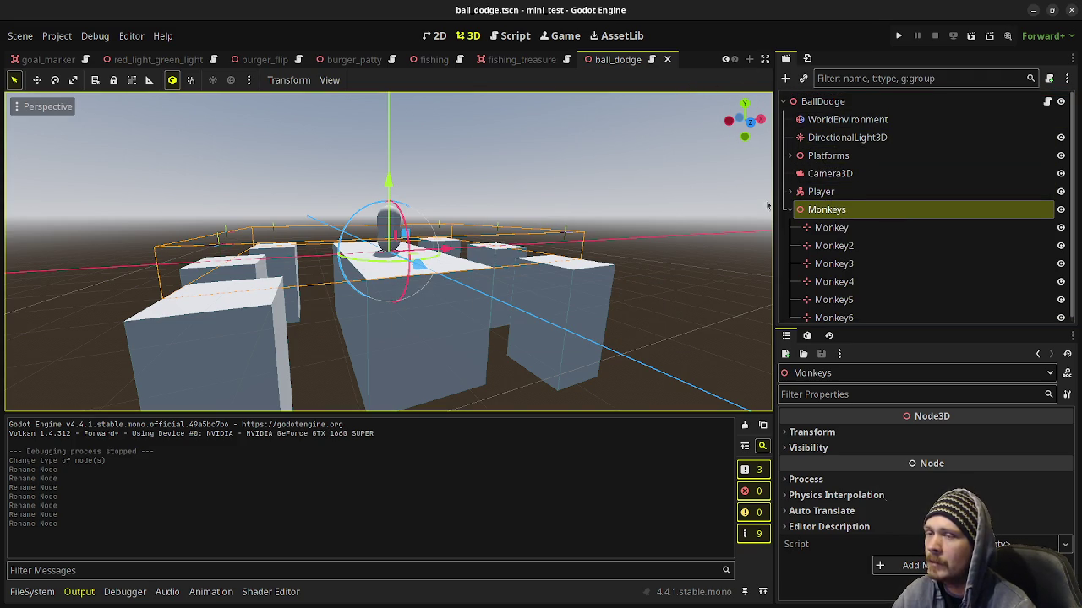
left_click(808, 210)
left_click(791, 210)
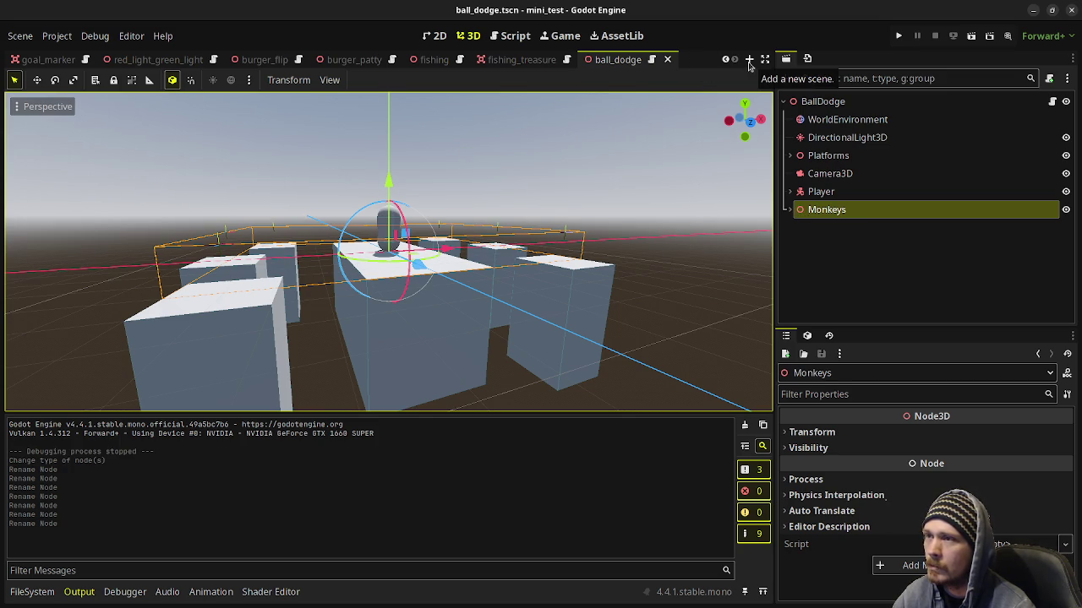
left_click(749, 61)
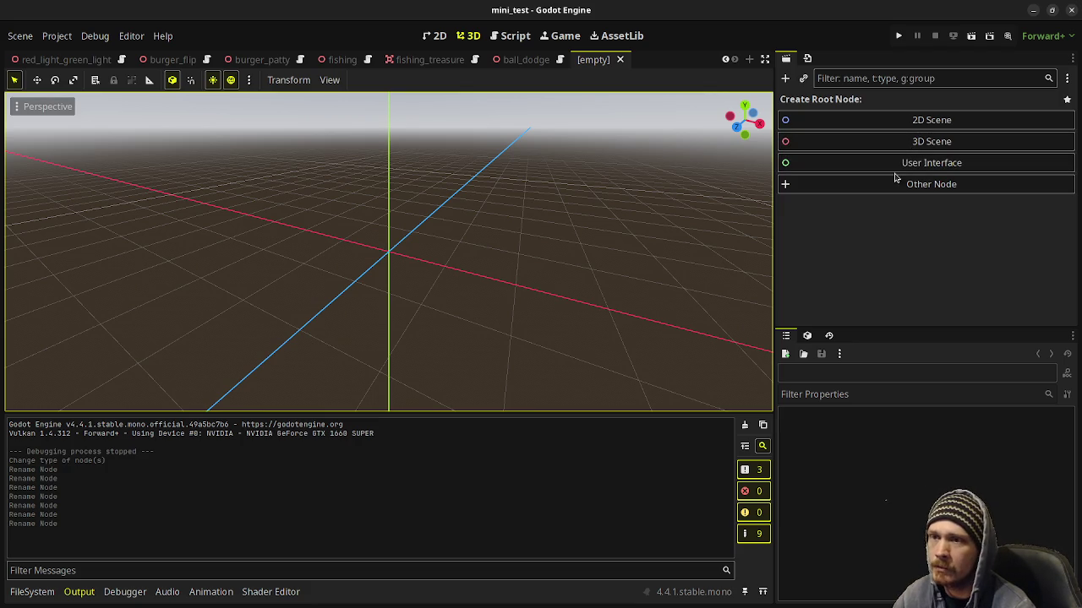
Create an Area3D as the new scene's root node.
left_click(892, 184)
type("area3d")
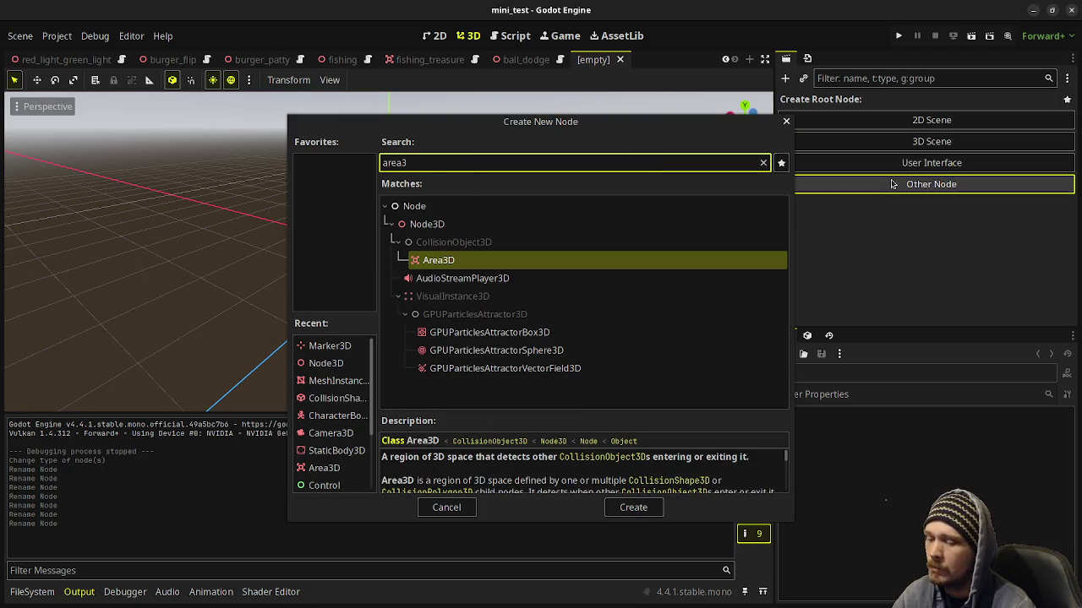
key("Return")
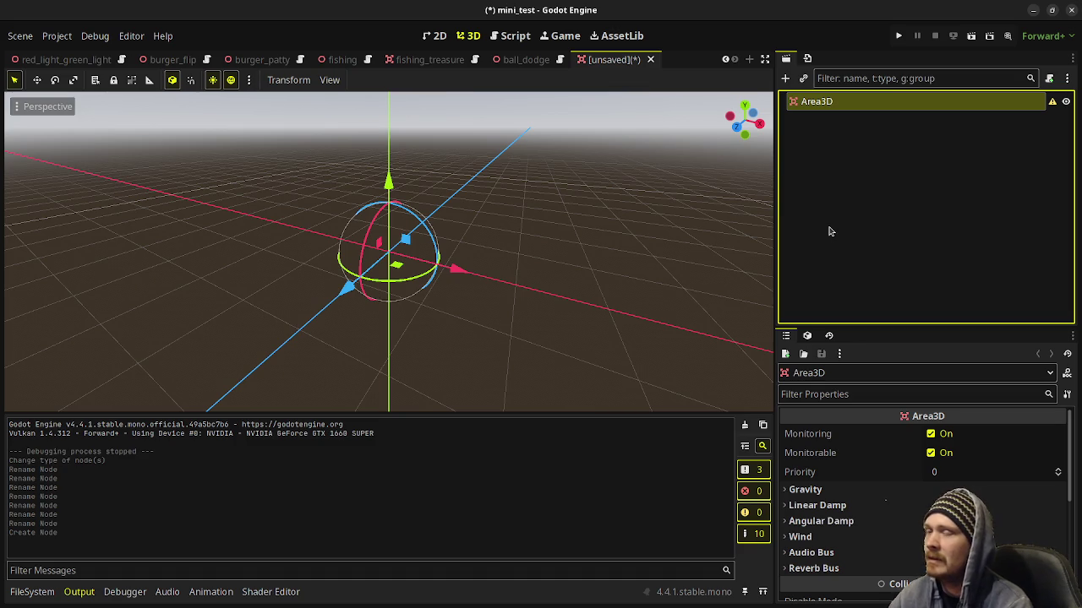
Rename the Area3D root node to bd_Ball.
key("F2")
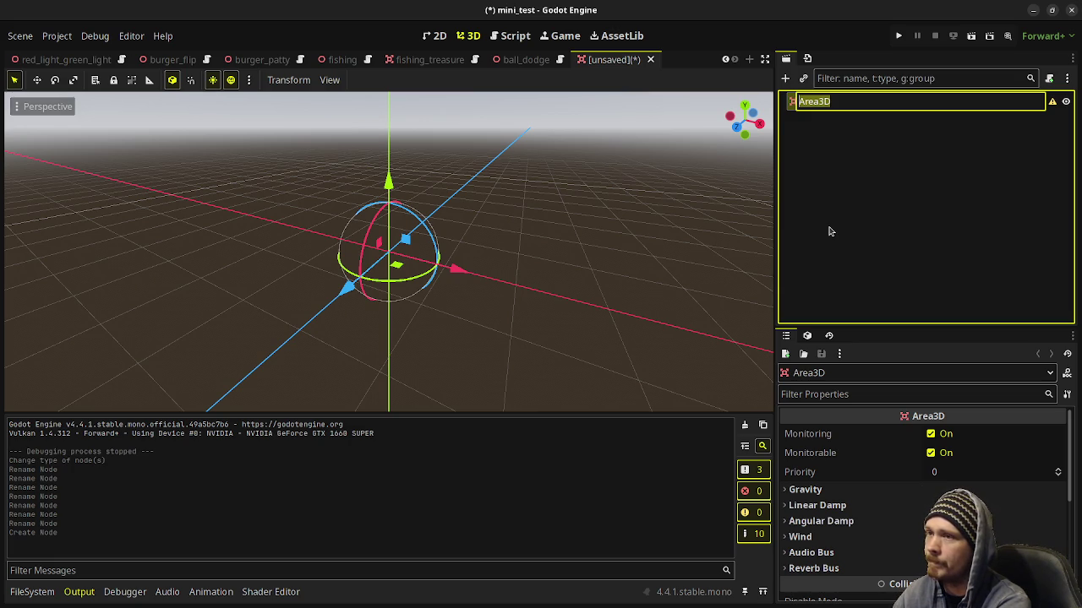
type("bd_")
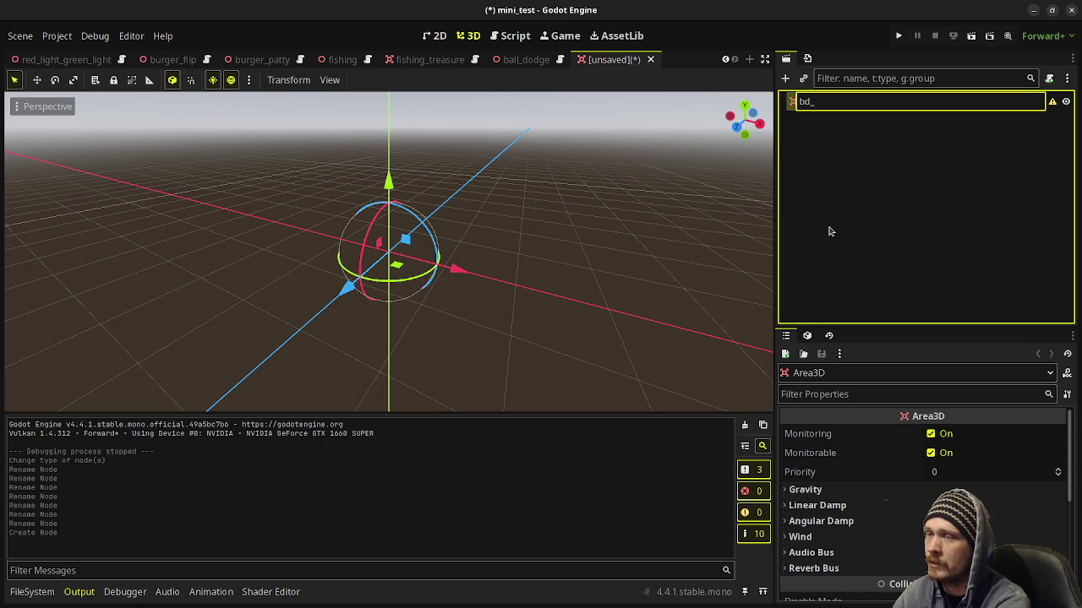
key("BackSpace")
key("BackSpace")
key("BackSpace")
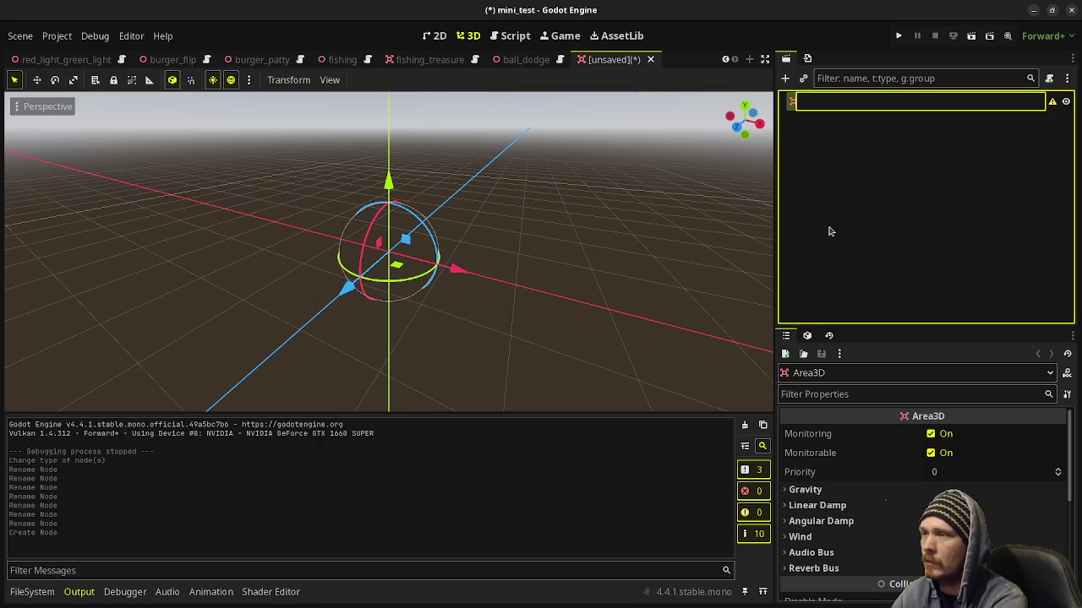
type("bd_")
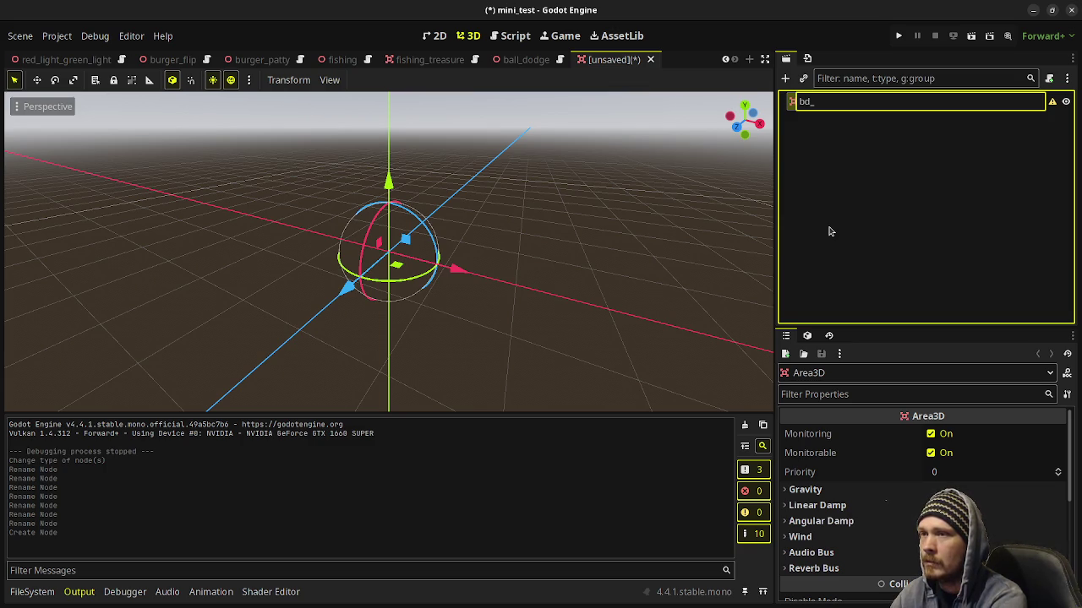
type("Ball")
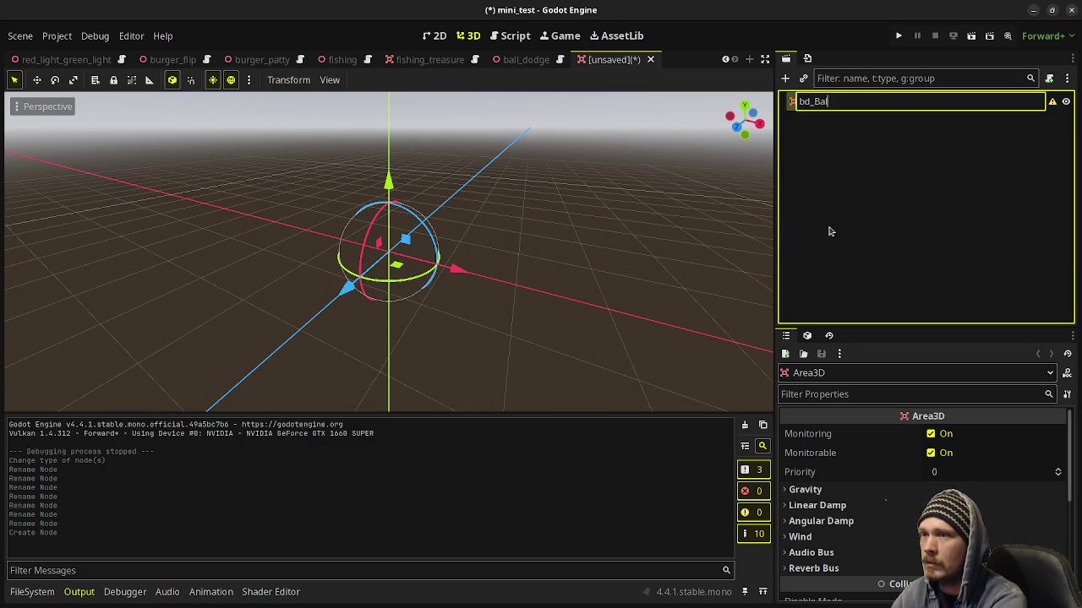
key("Return")
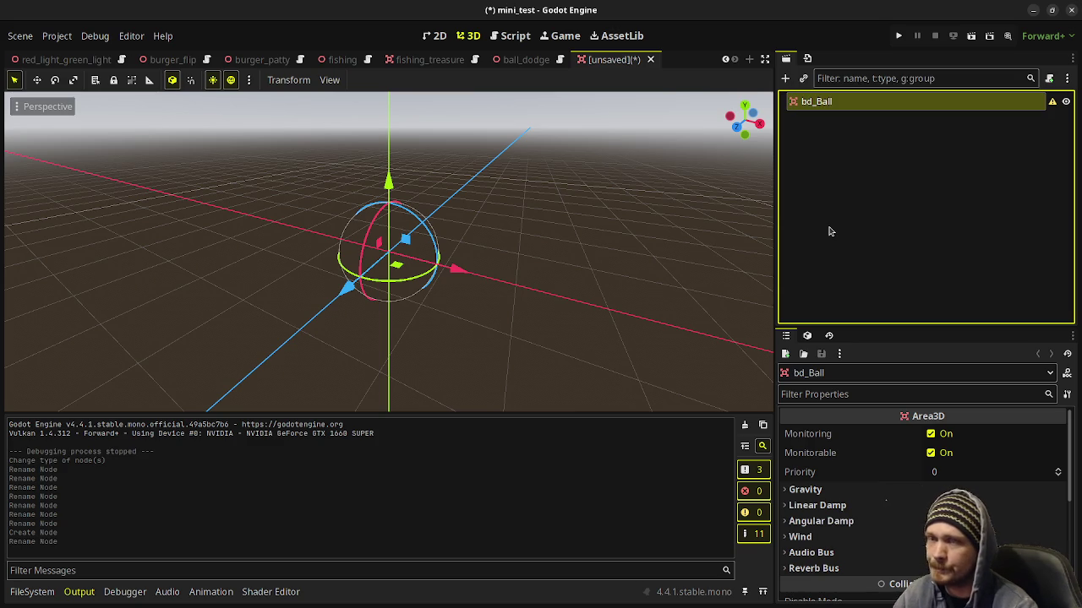
key("ctrl+a")
Add a CollisionShape3D and a MeshInstance3D as sibling children directly under bd_Ball.
type("collis")
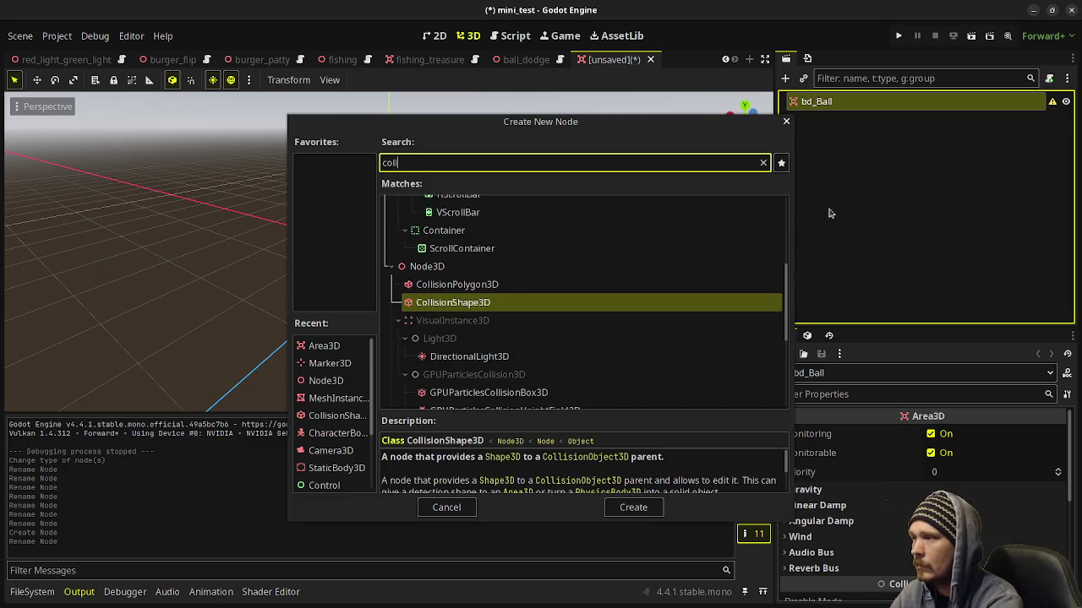
key("Return")
key("ctrl+a")
type("mesh")
key("Return")
mouse_move(841, 137)
left_mouse_down()
mouse_move(832, 108)
mouse_move(835, 125)
left_mouse_up()
Give the collision node a new SphereShape3D and the mesh node a new SphereMesh.
left_click(835, 121)
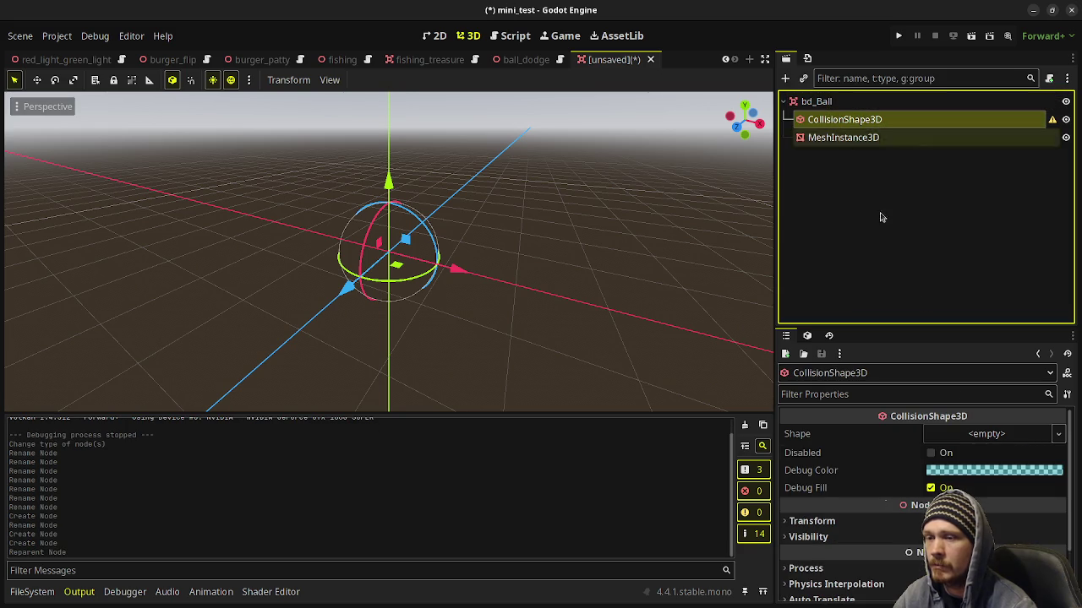
left_click(976, 434)
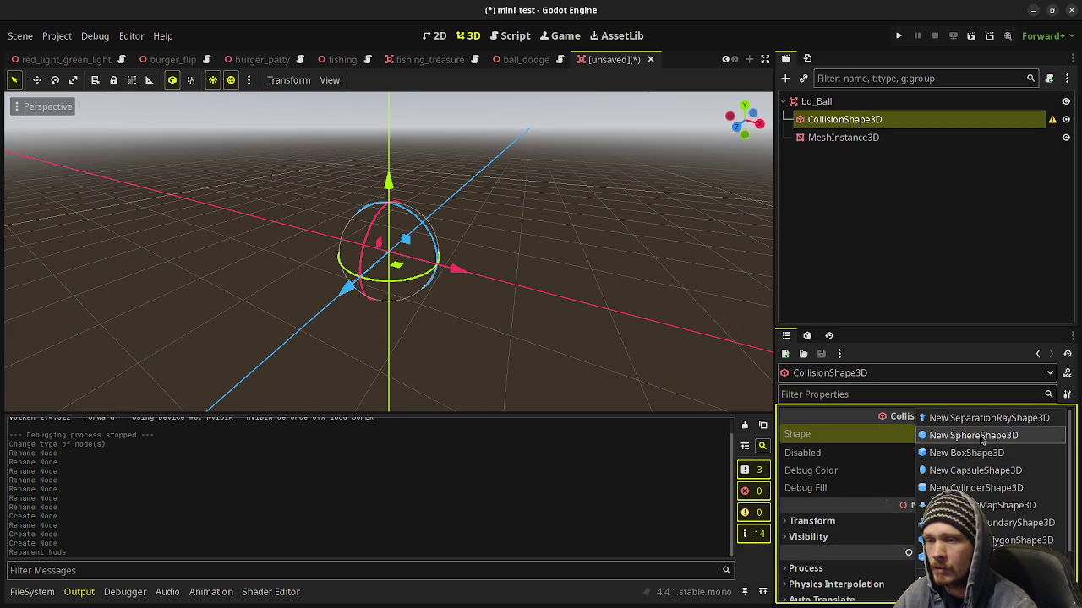
left_click(977, 435)
left_click(859, 140)
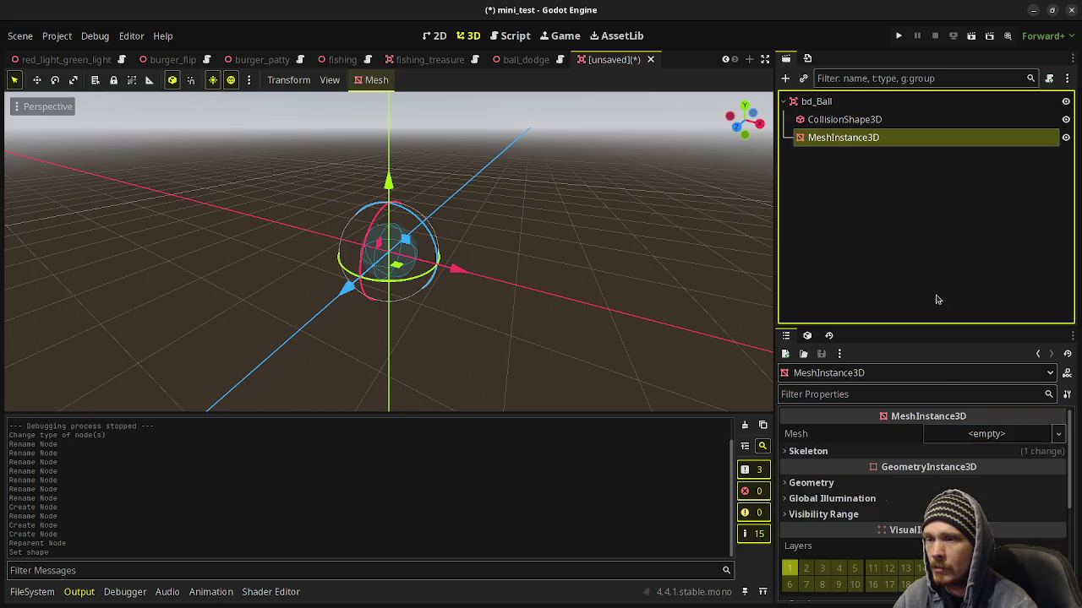
left_click(984, 434)
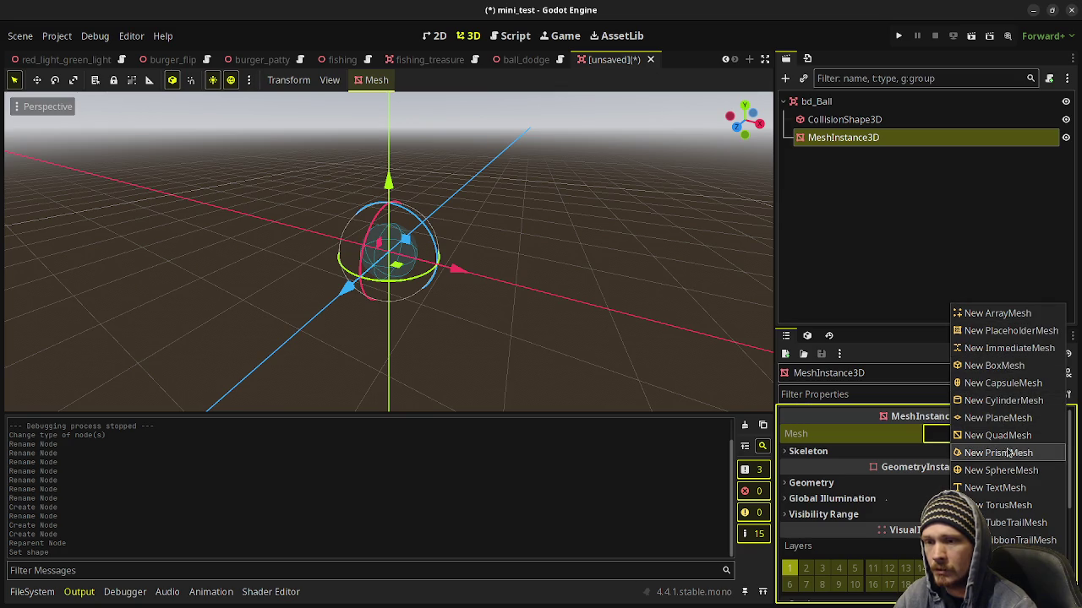
left_click(1004, 470)
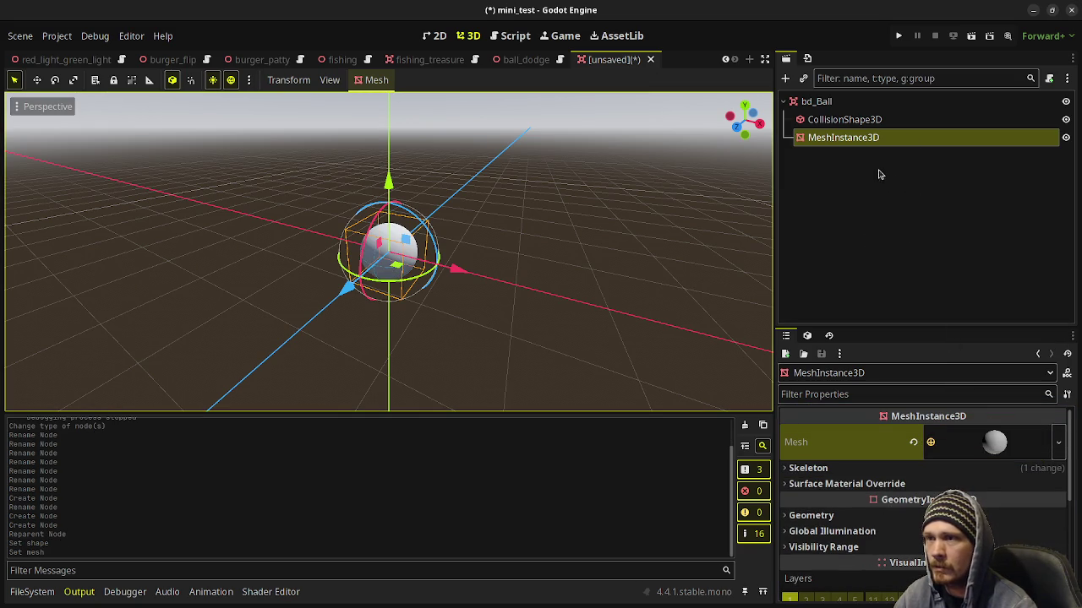
Set the sphere collision shape's radius to 0.75.
left_click(845, 119)
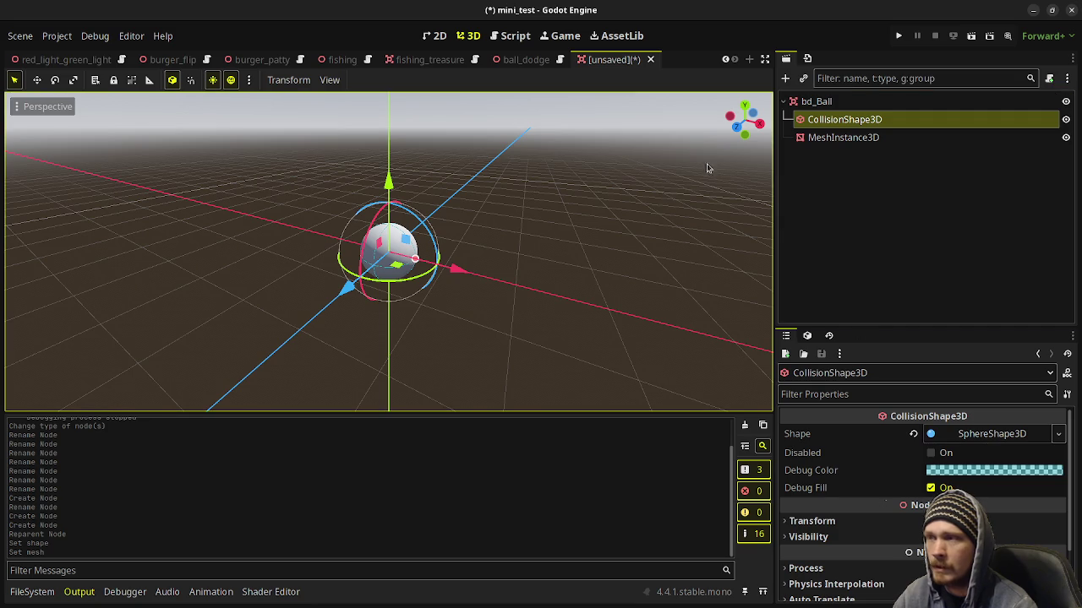
left_click(993, 433)
left_click(968, 457)
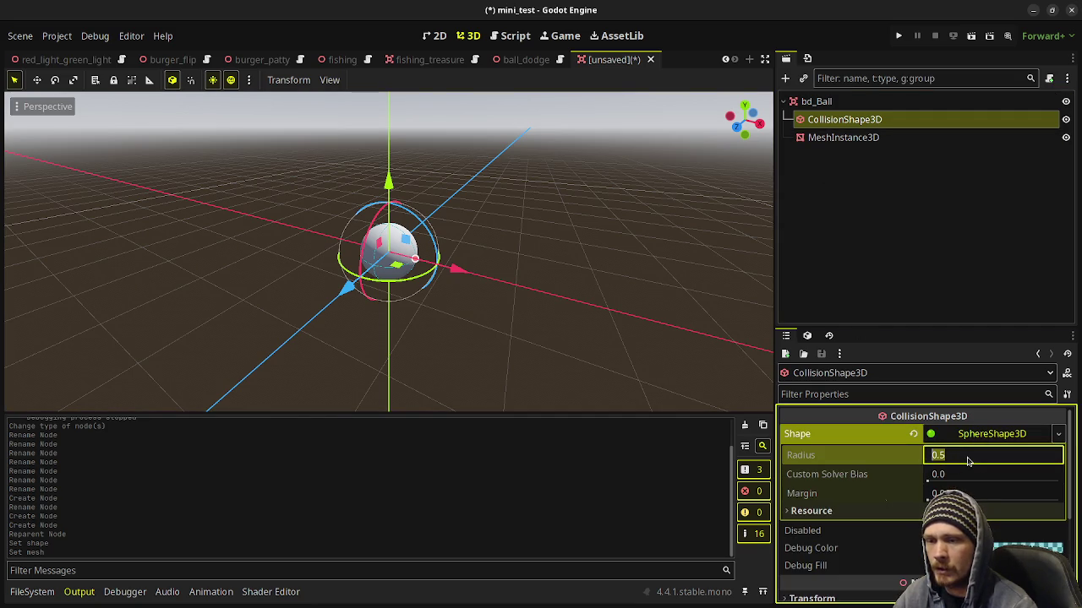
type("0.75")
key("Return")
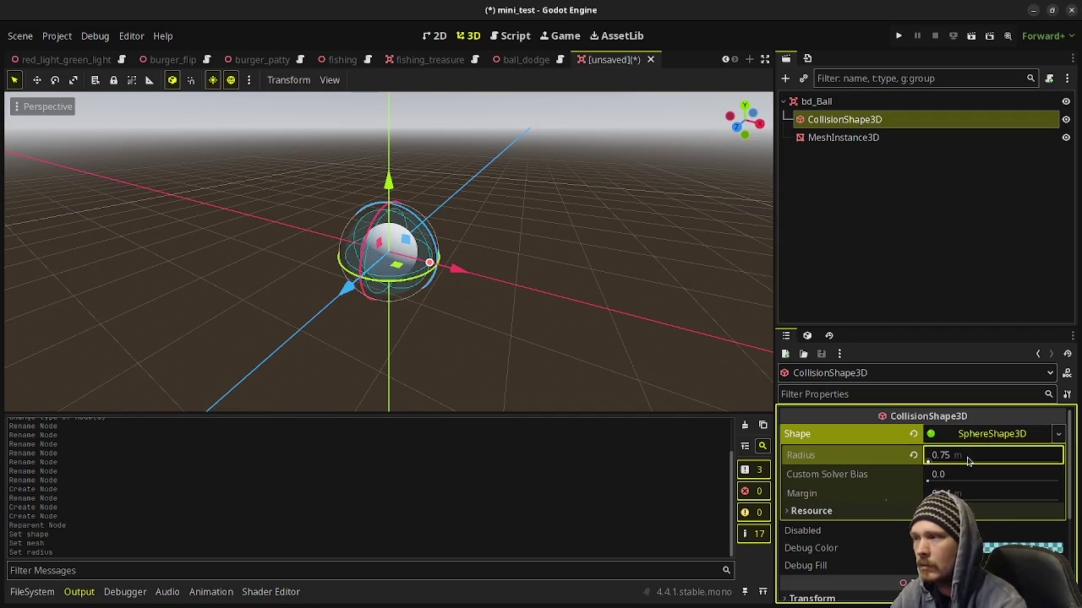
Adjust the sphere mesh's radius and set its height to 1.5 so it fills the shape.
left_click(862, 137)
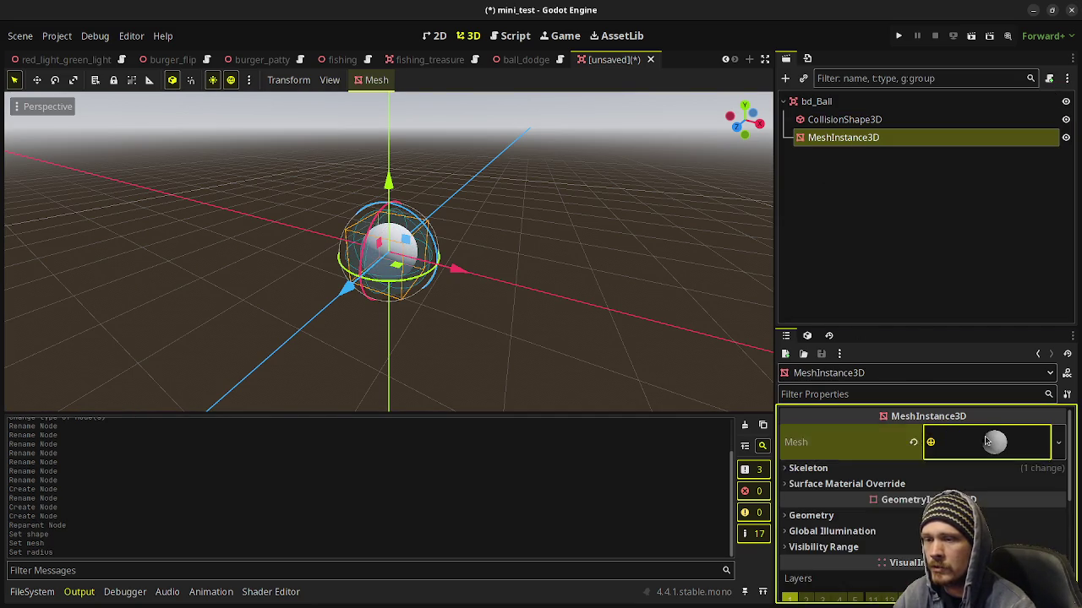
left_click(997, 556)
type("0.75")
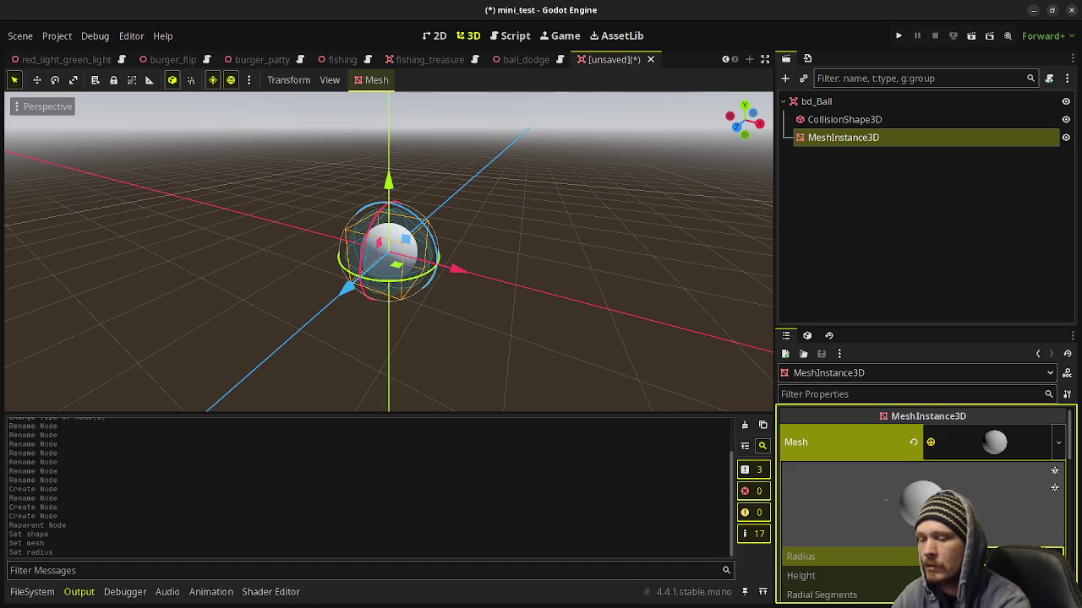
key("Return")
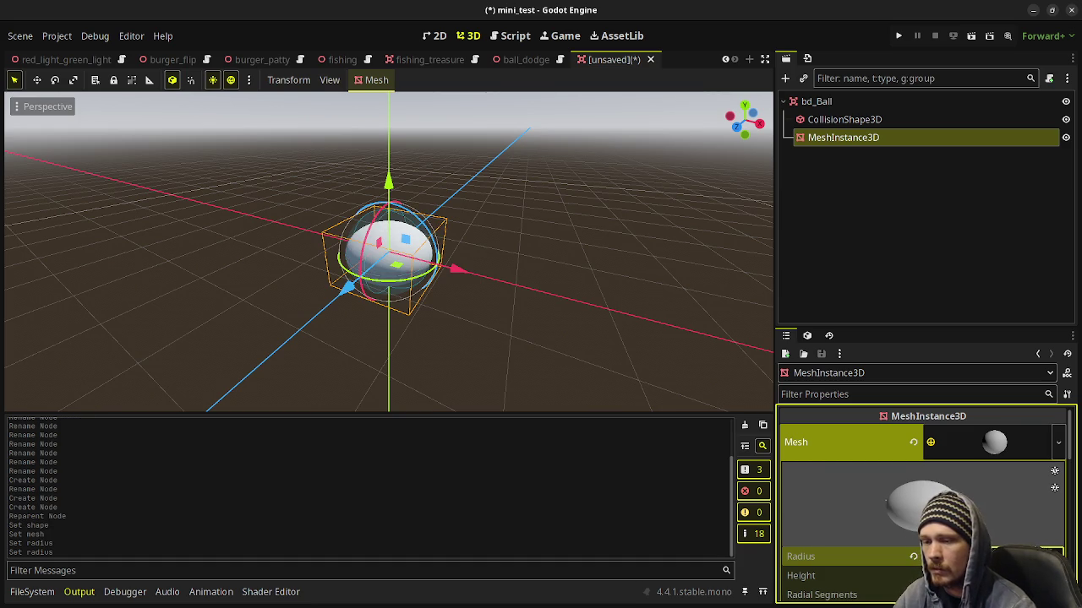
left_click(997, 576)
type("1.5")
key("Return")
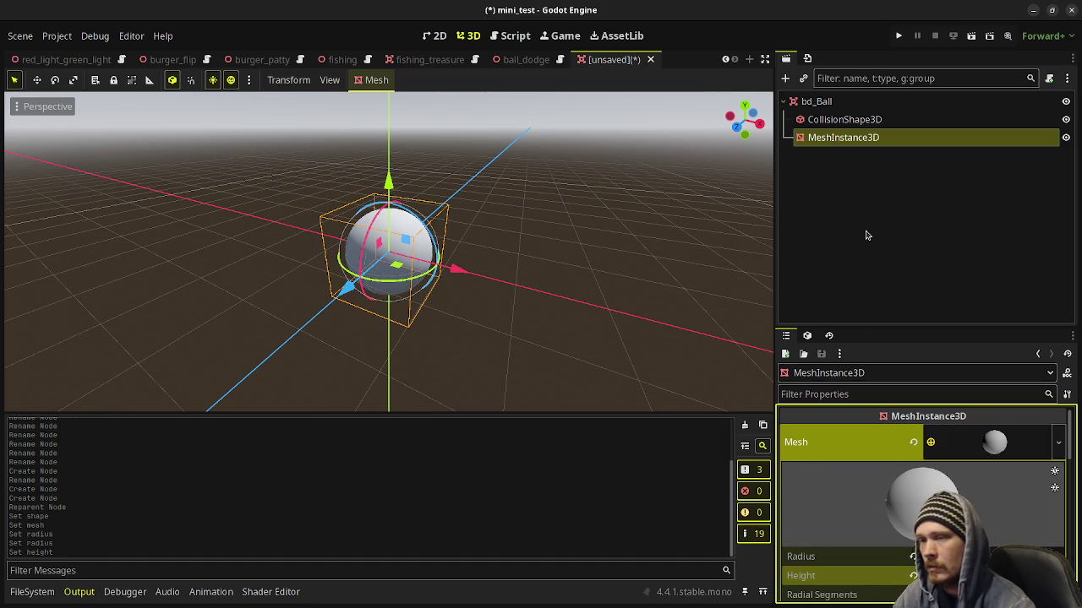
left_click(863, 236)
key("ctrl+s")
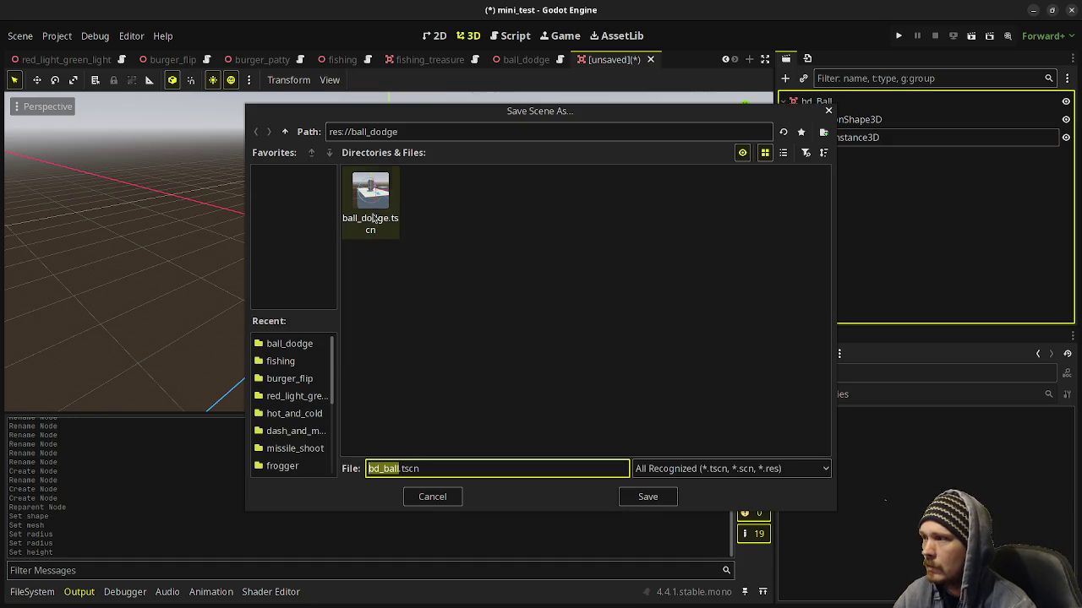
Save the ball scene as bd_ball.tscn and check the ball_dodge scene tab.
left_click(661, 503)
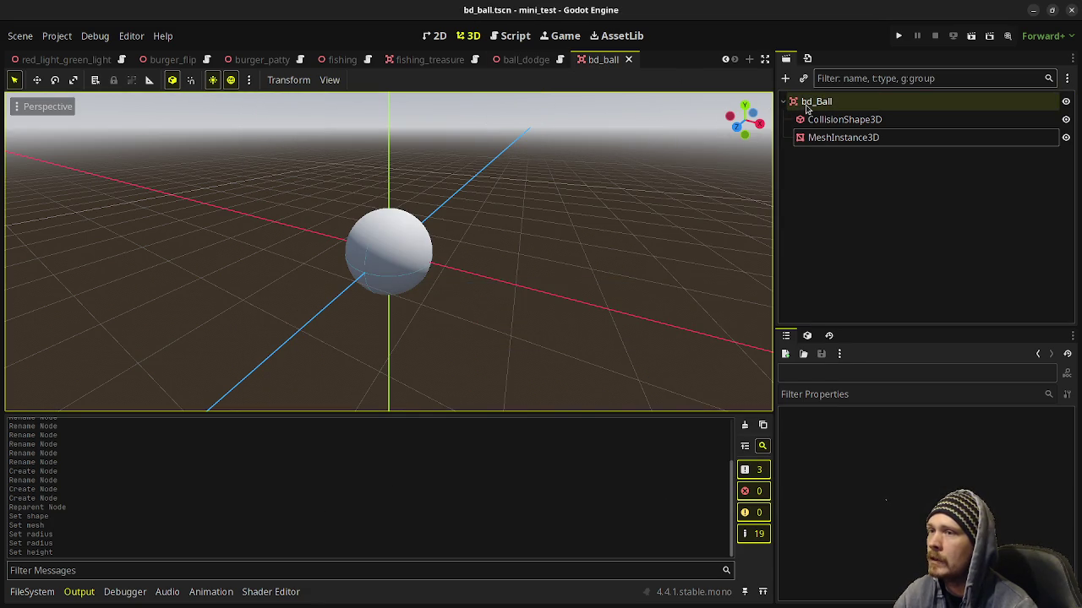
left_click(532, 64)
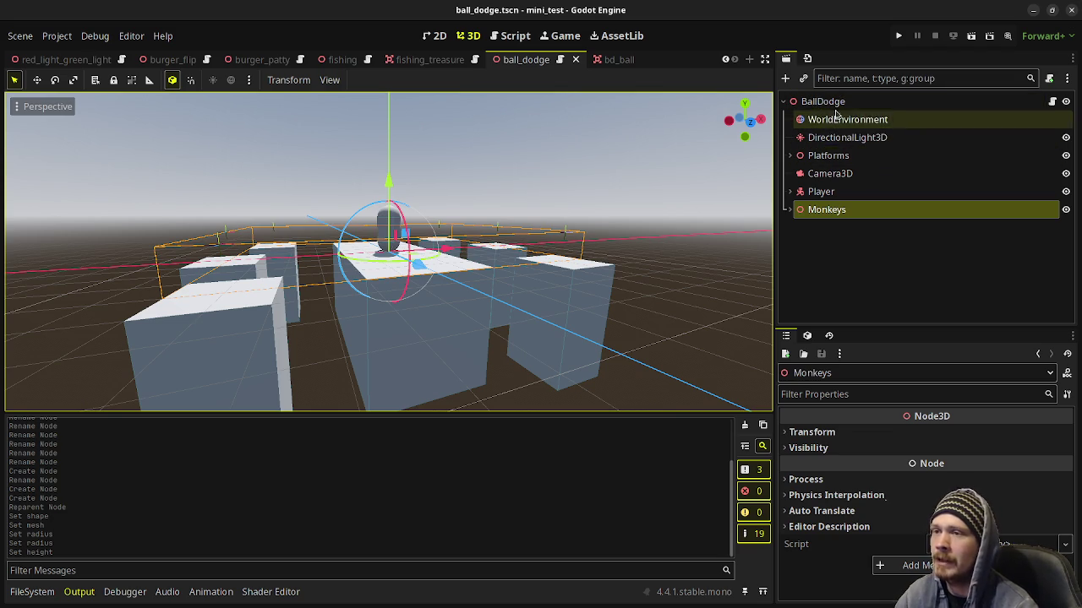
left_click(606, 59)
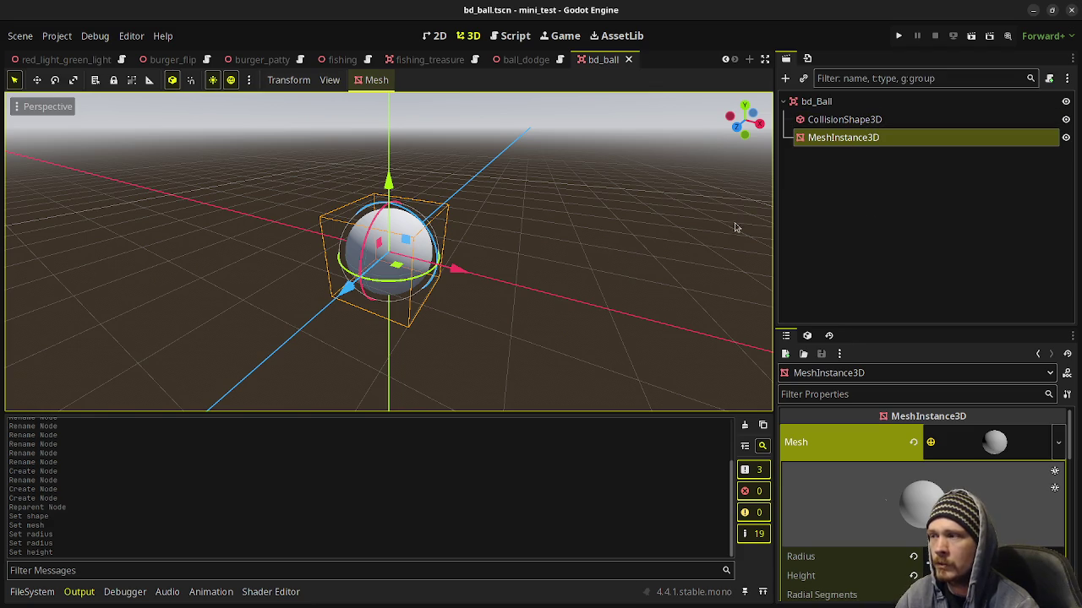
Attach a new script res://ball_dodge/bd_ball.gd to the bd_Ball root node.
left_click_drag(513, 281, 462, 279)
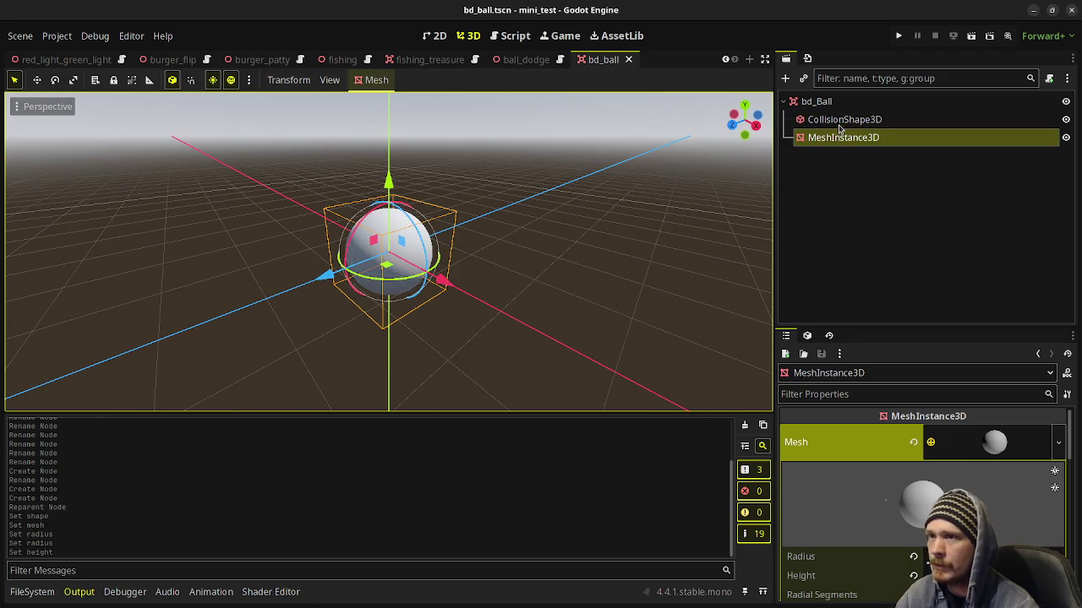
left_click(816, 102)
left_click(1049, 78)
left_click(594, 434)
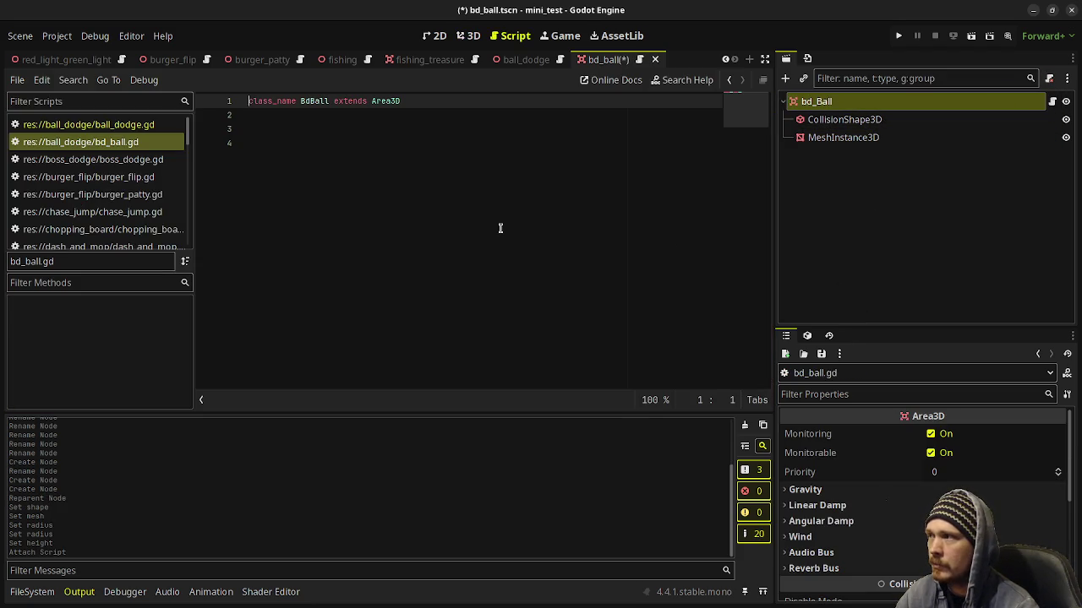
Change the class name on line 1 from BdBall to BDBall.
left_click(500, 228)
left_click(307, 101)
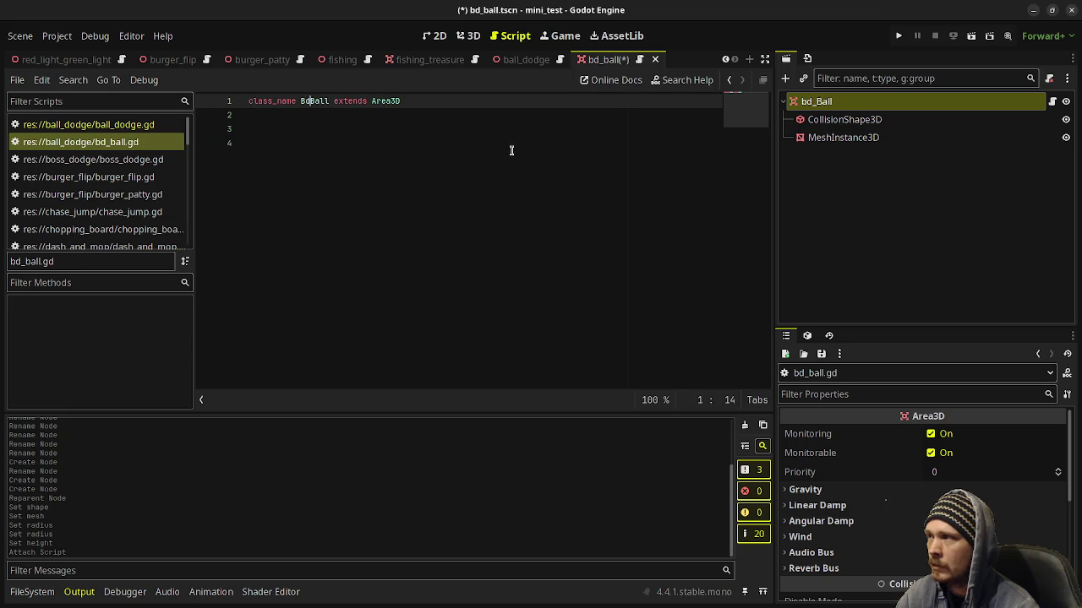
key("BackSpace")
type("D")
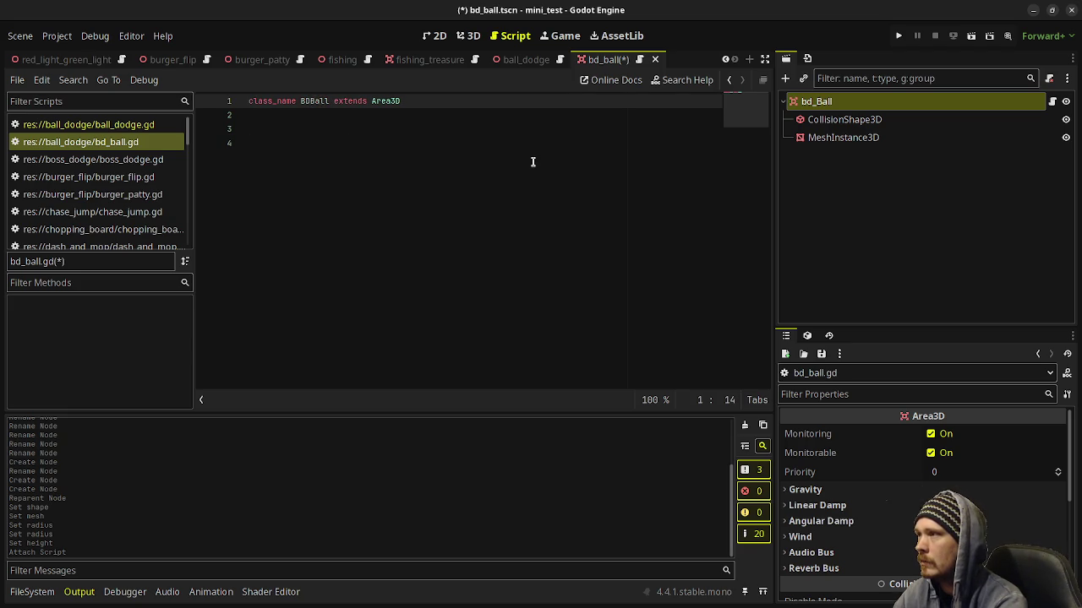
left_click(533, 162)
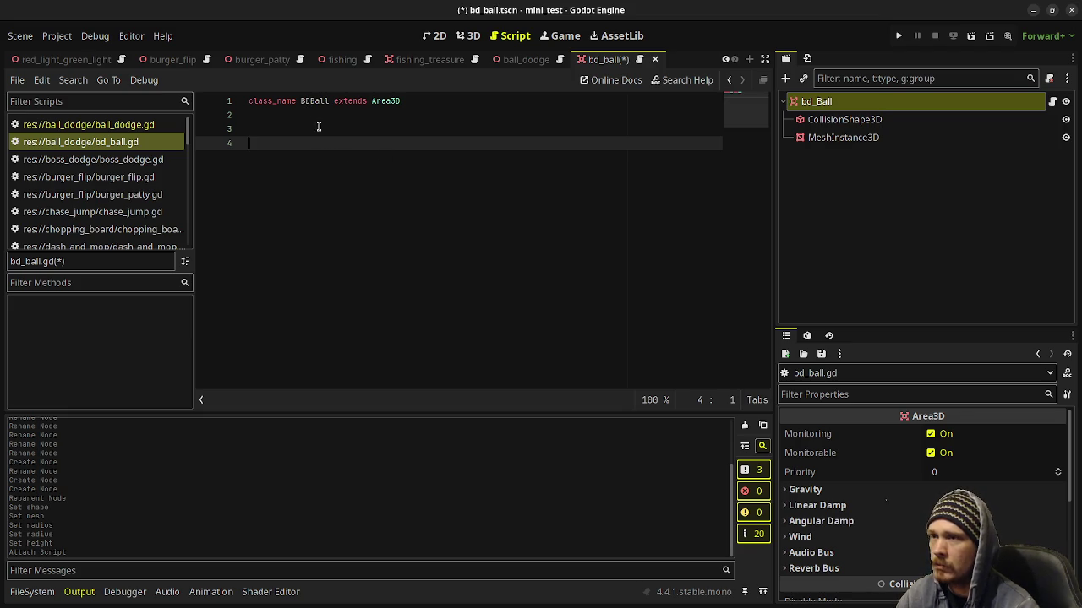
Save bd_ball.gd, trim the extra blank line, and return to the ball_dodge script.
key("ctrl+s")
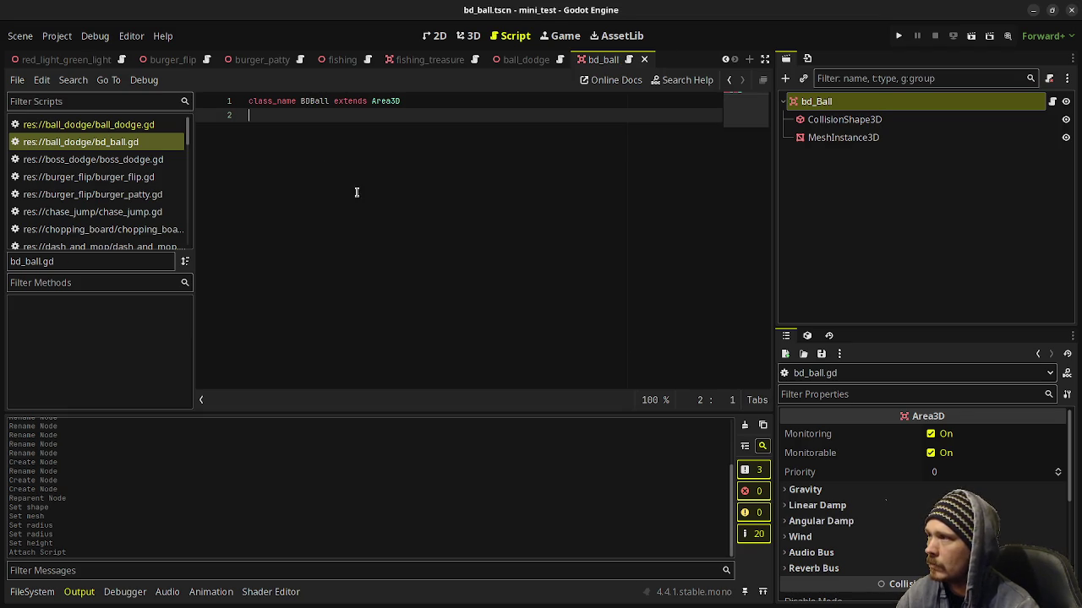
key("Return")
key("Return")
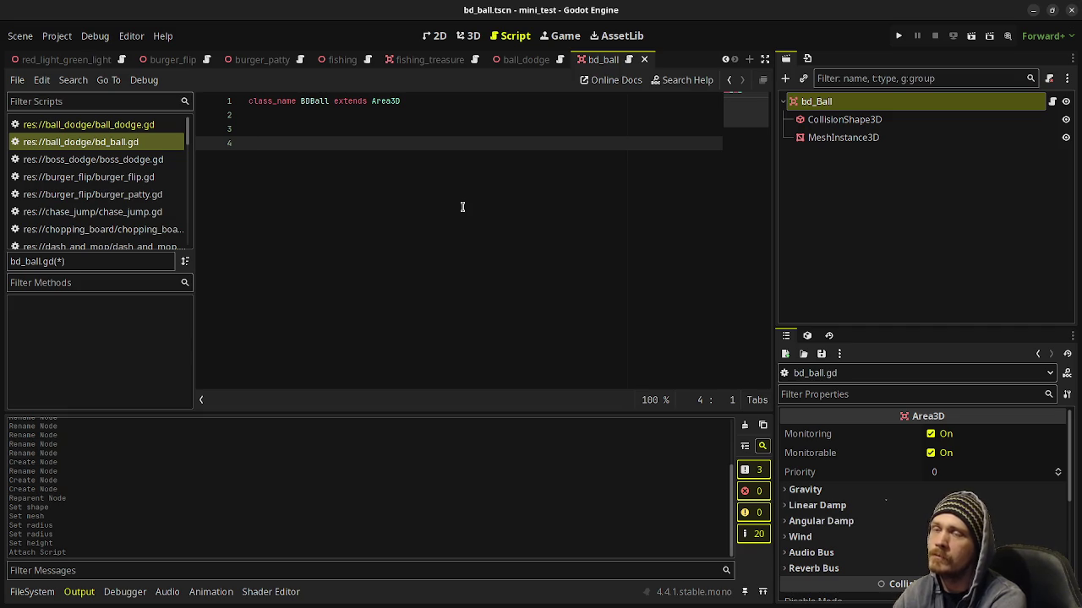
key("BackSpace")
key("ctrl+a")
key("ctrl+shift+Tab")
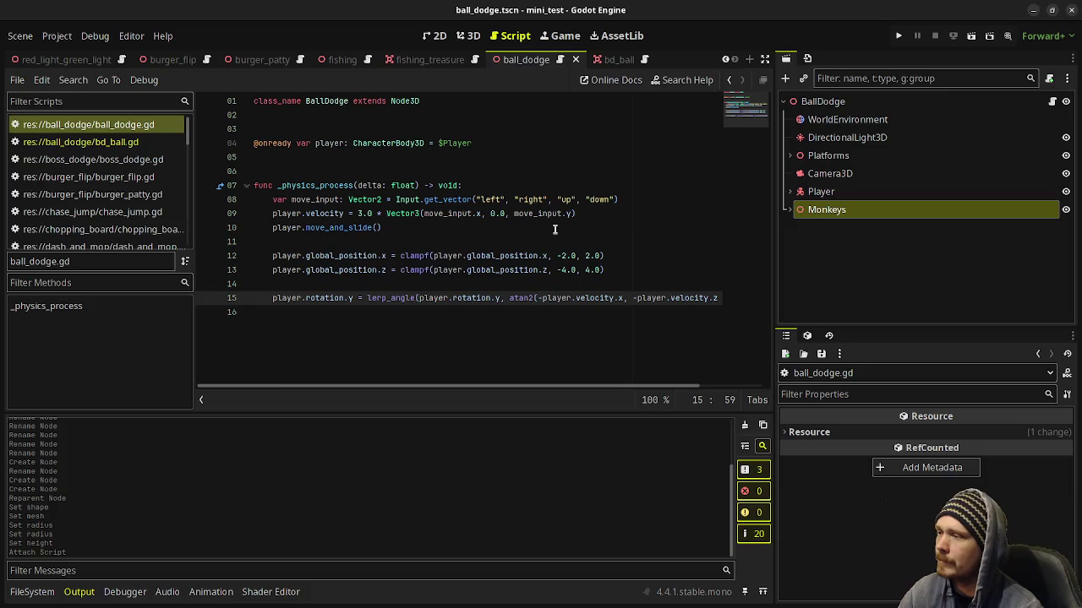
left_click(495, 142)
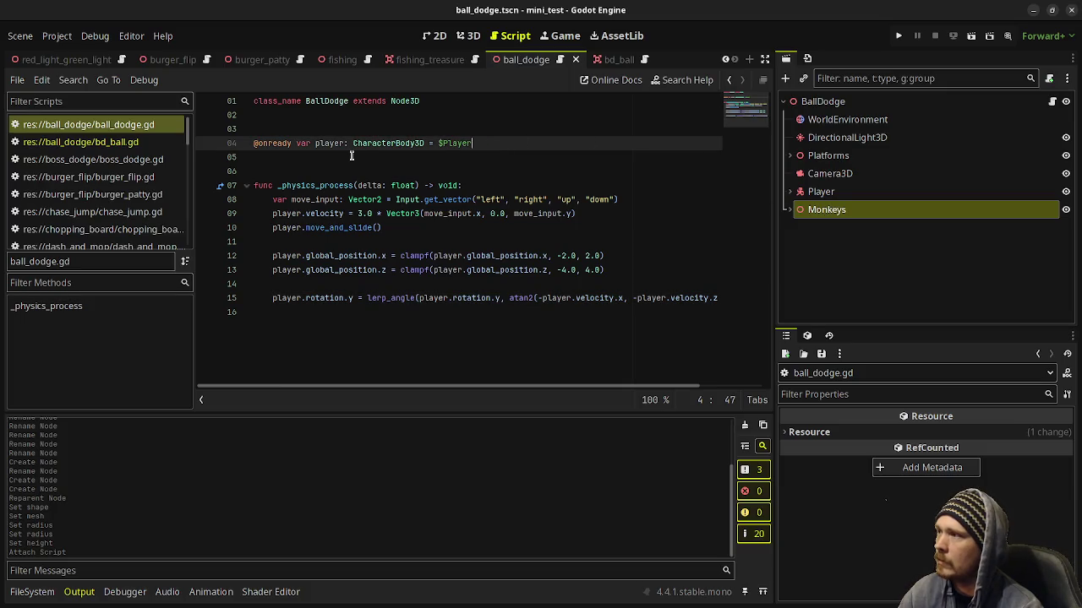
left_click_drag(824, 210, 404, 157)
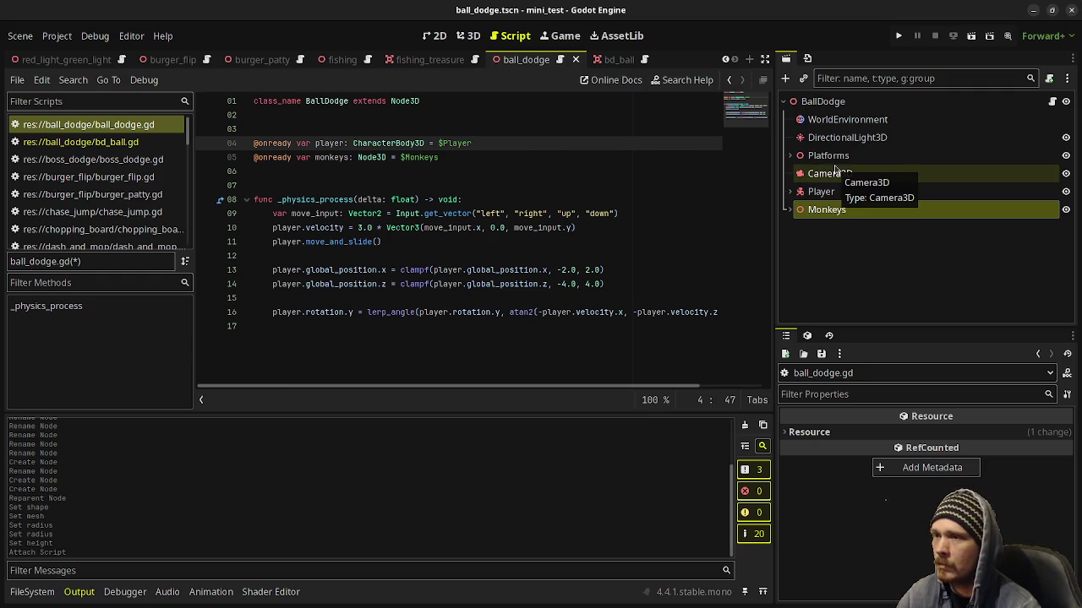
left_click(789, 210)
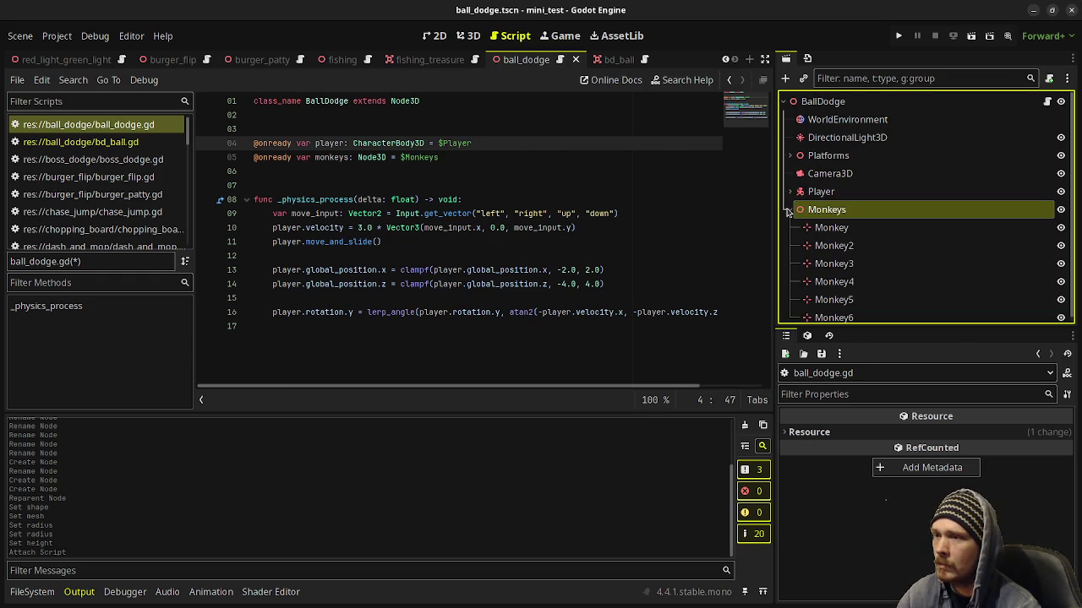
scroll(822, 220, "down", 1)
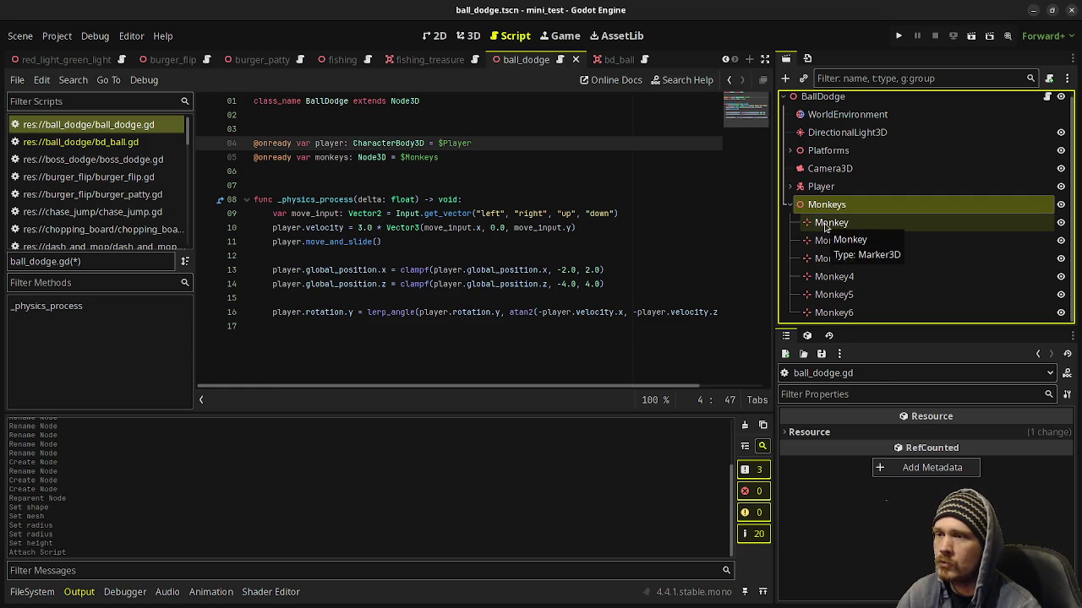
scroll(830, 230, "up", 1)
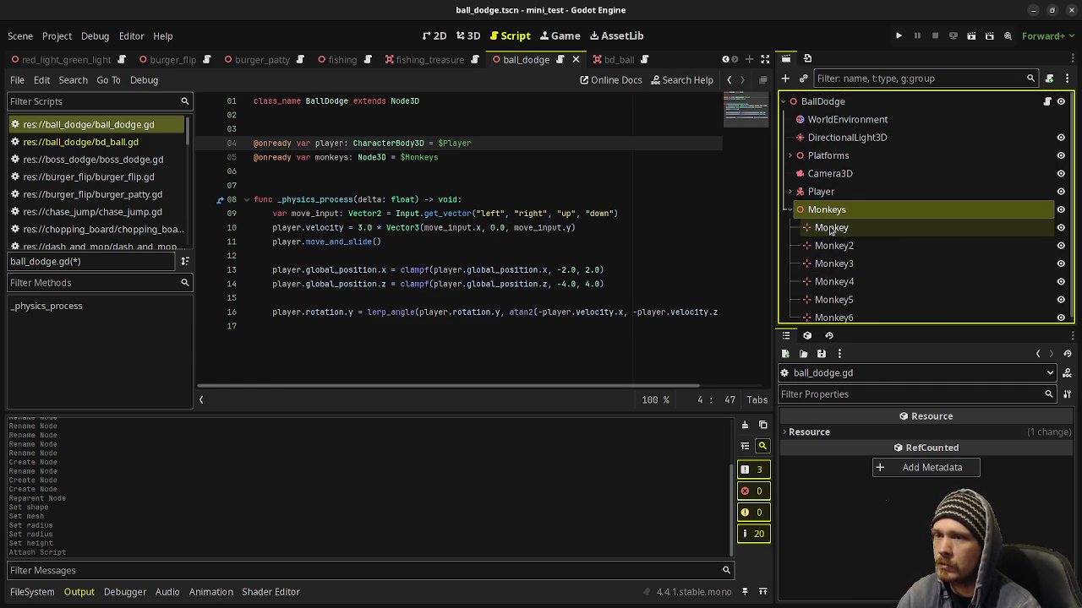
Inspect the first Monkey marker's transform, then start a new empty scene.
left_click(830, 230)
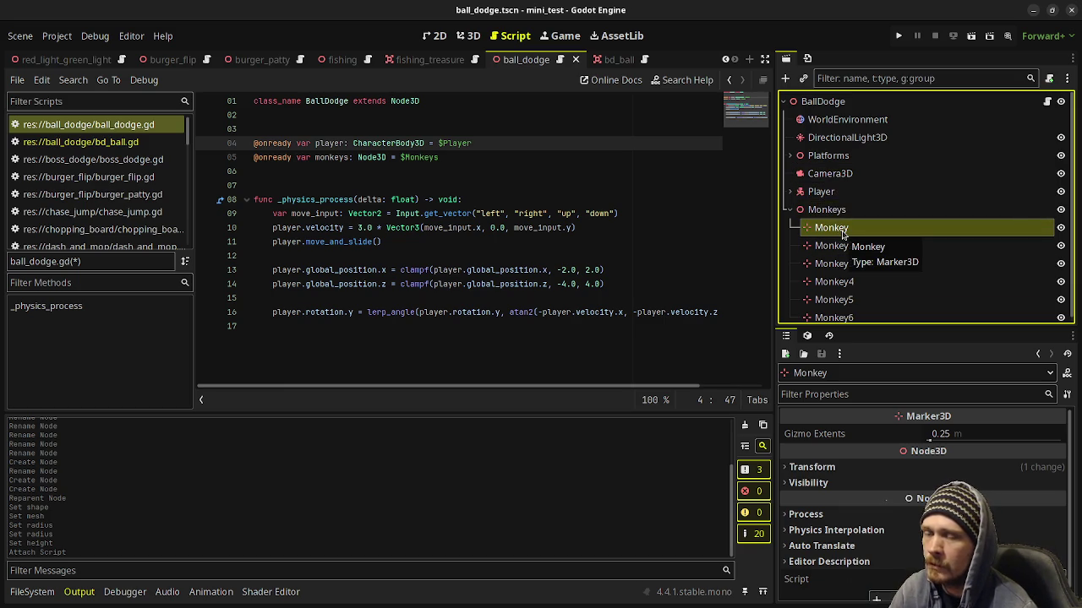
left_click(843, 467)
left_click(844, 467)
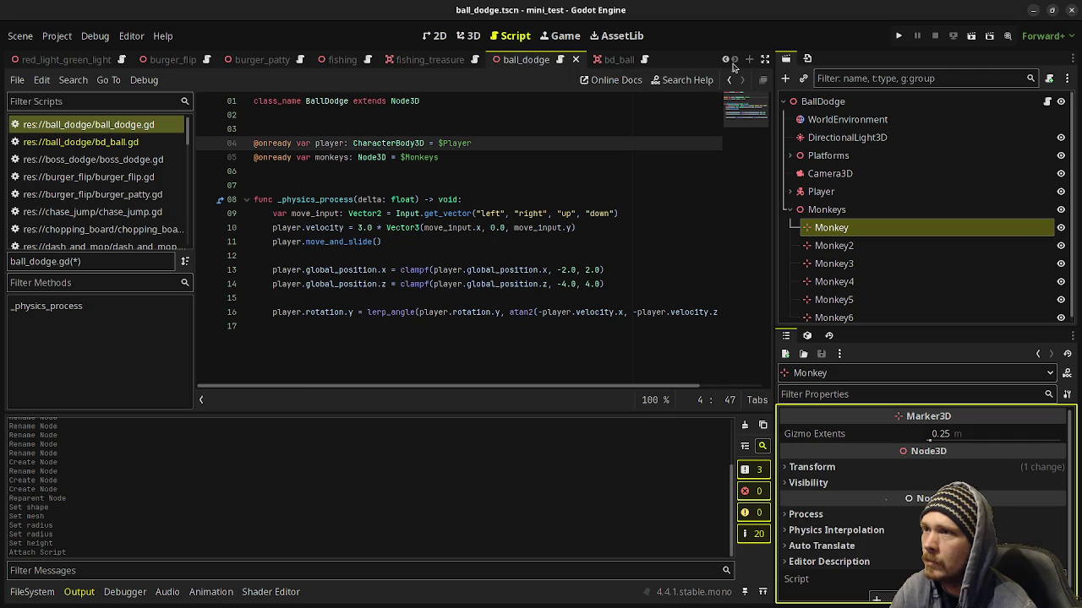
left_click(751, 60)
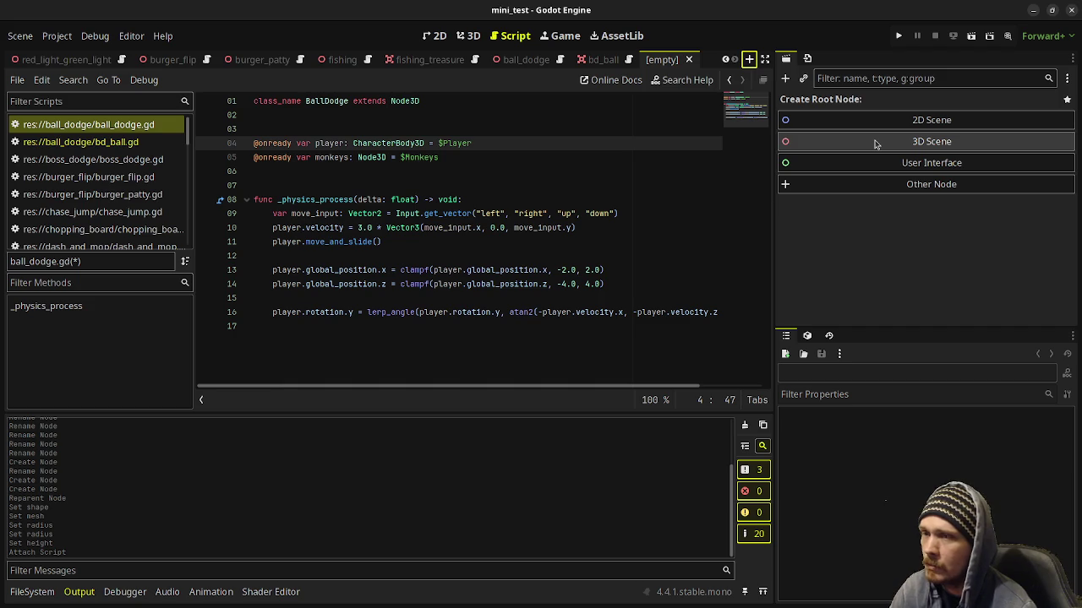
Create a 3D Scene root node and rename it bd_Monkey.
left_click(876, 144)
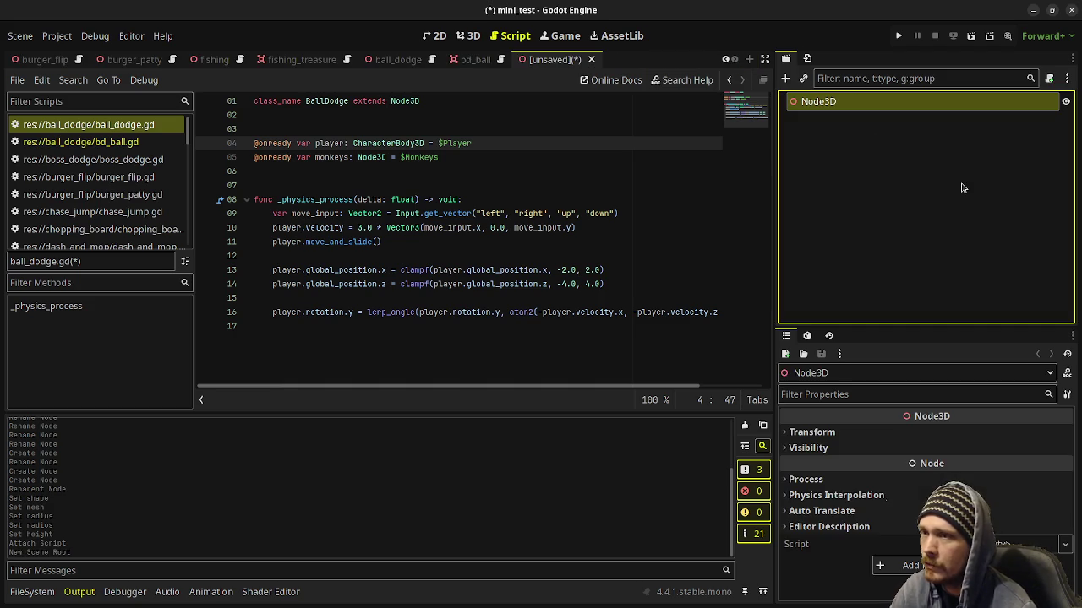
key("F2")
type("Monk")
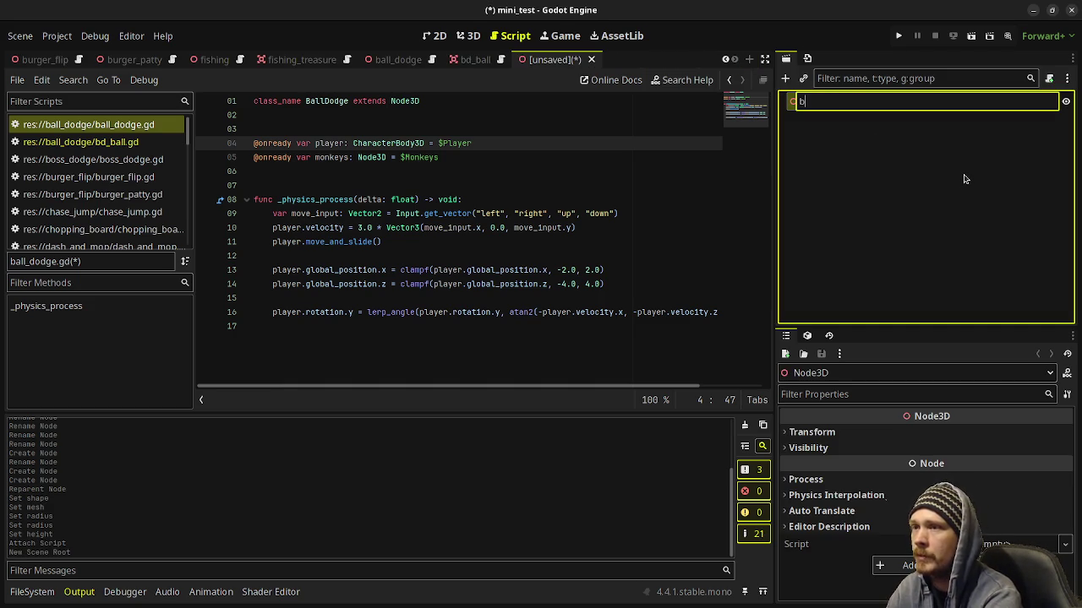
type("onkey")
key("Return")
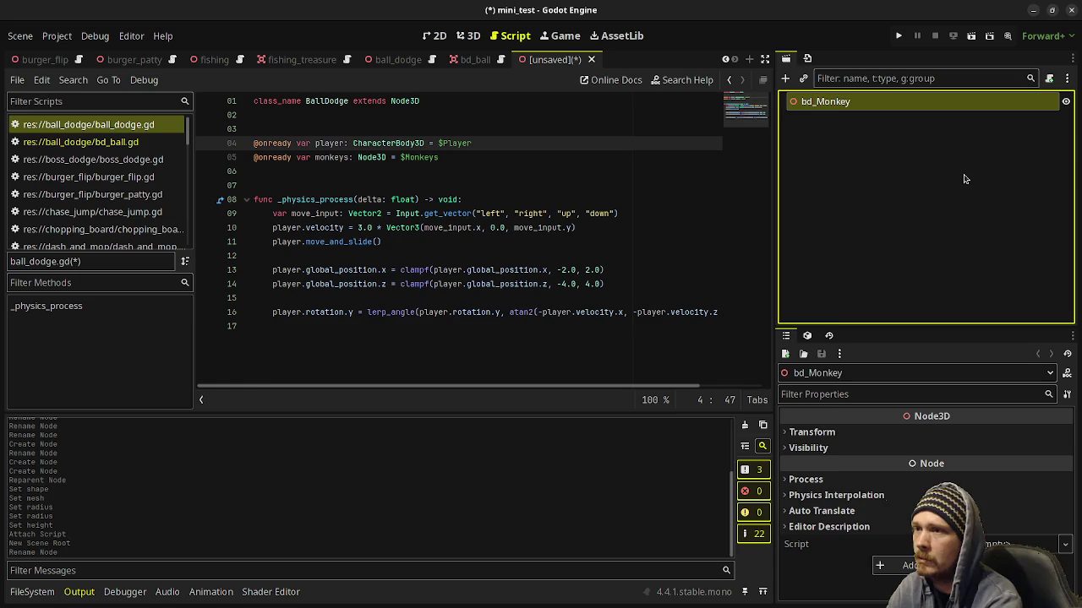
Save the scene as bd_monkey.tscn and view it in the 3D workspace.
key("ctrl+s")
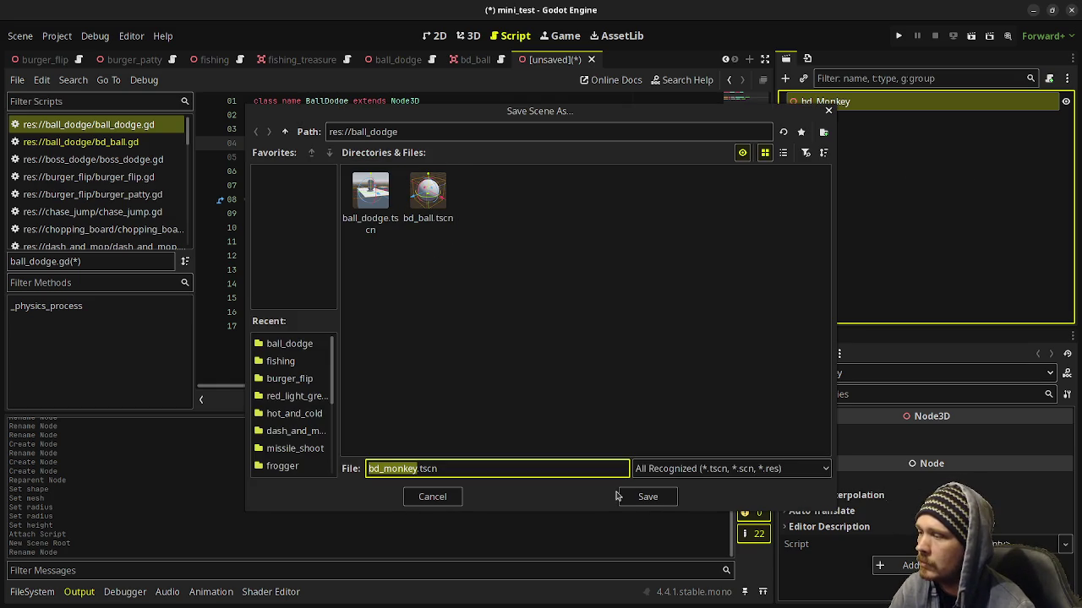
left_click(647, 497)
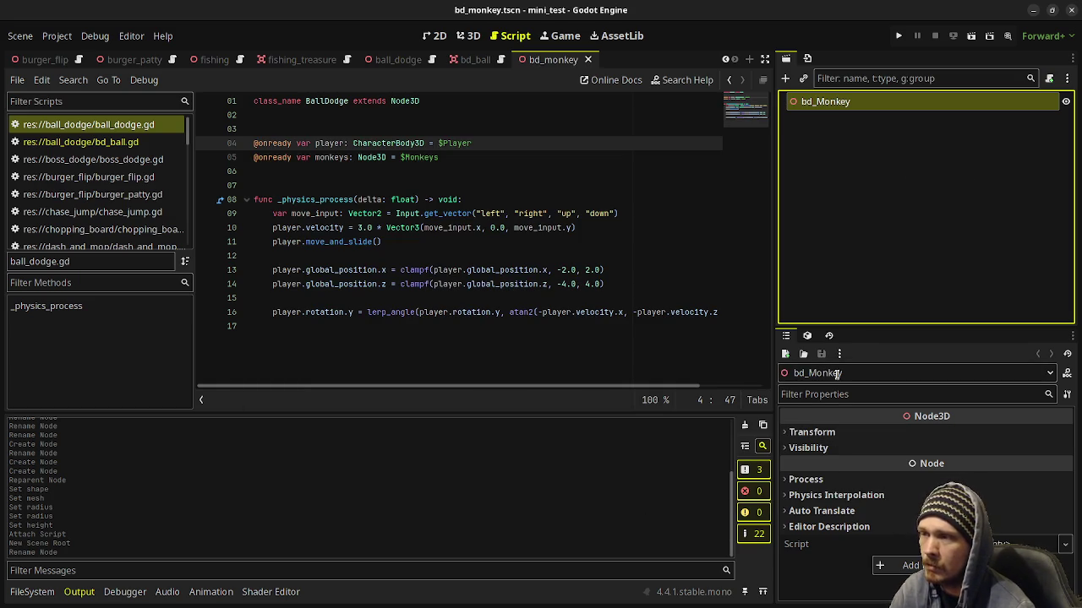
left_click(467, 35)
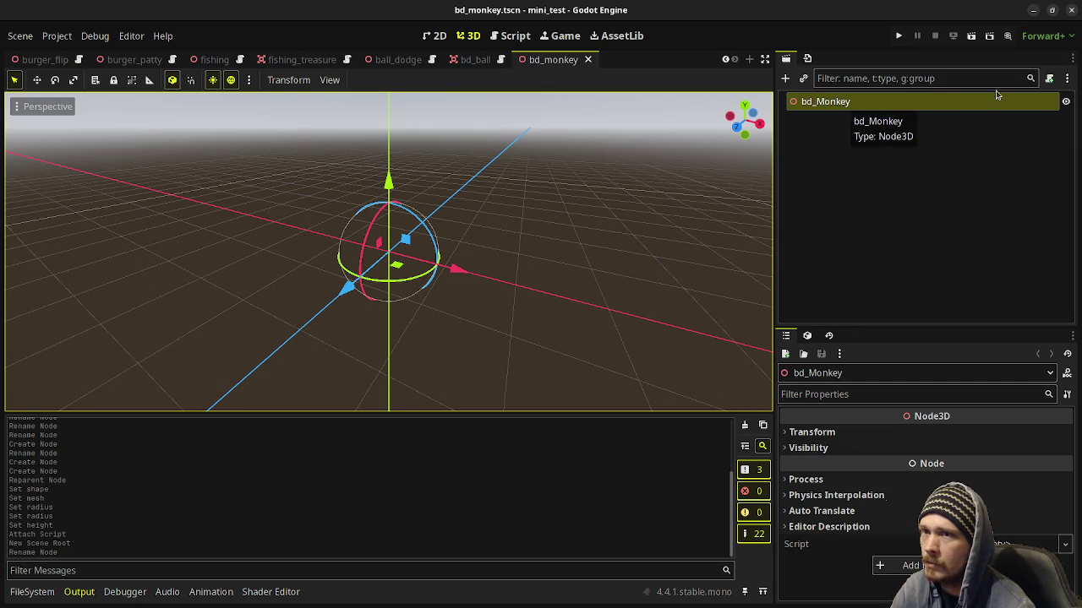
left_click(1049, 78)
left_click(592, 432)
left_click(525, 194)
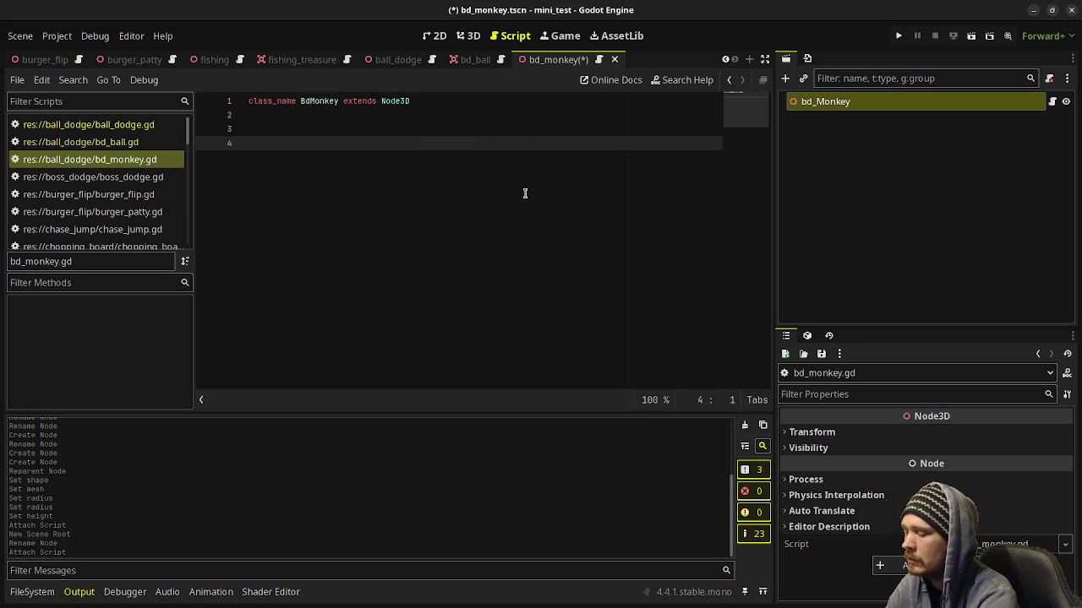
type("@export var")
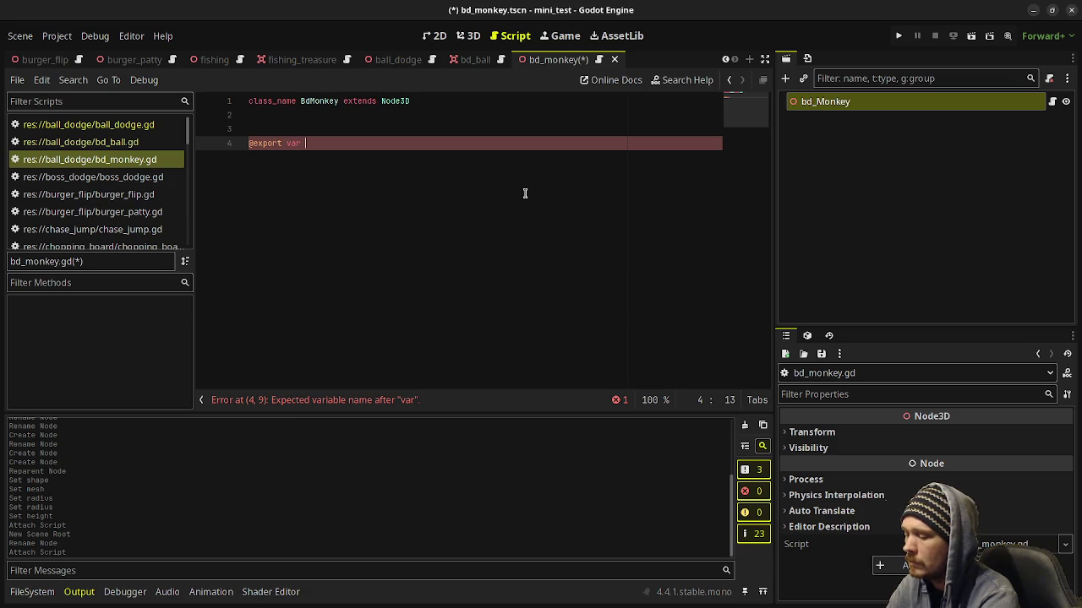
type("ntial_target_mo")
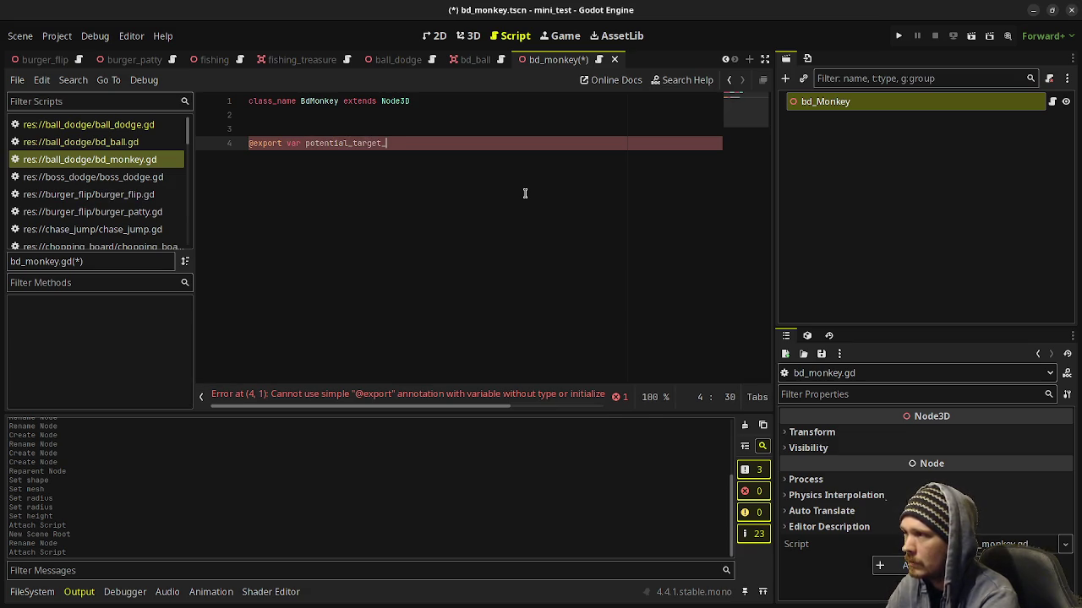
type("nkey")
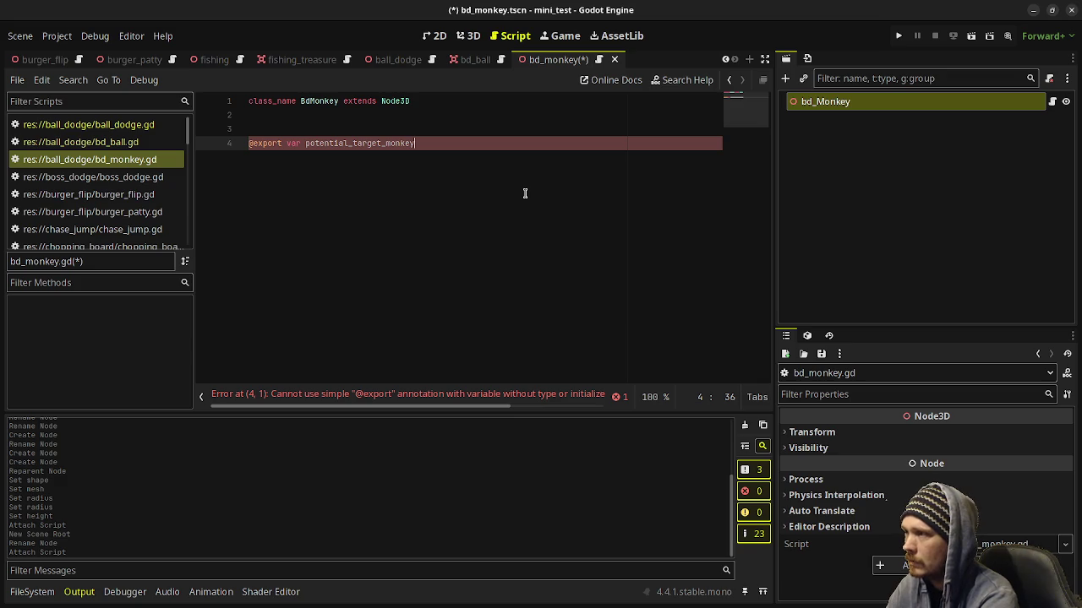
type("indices: ")
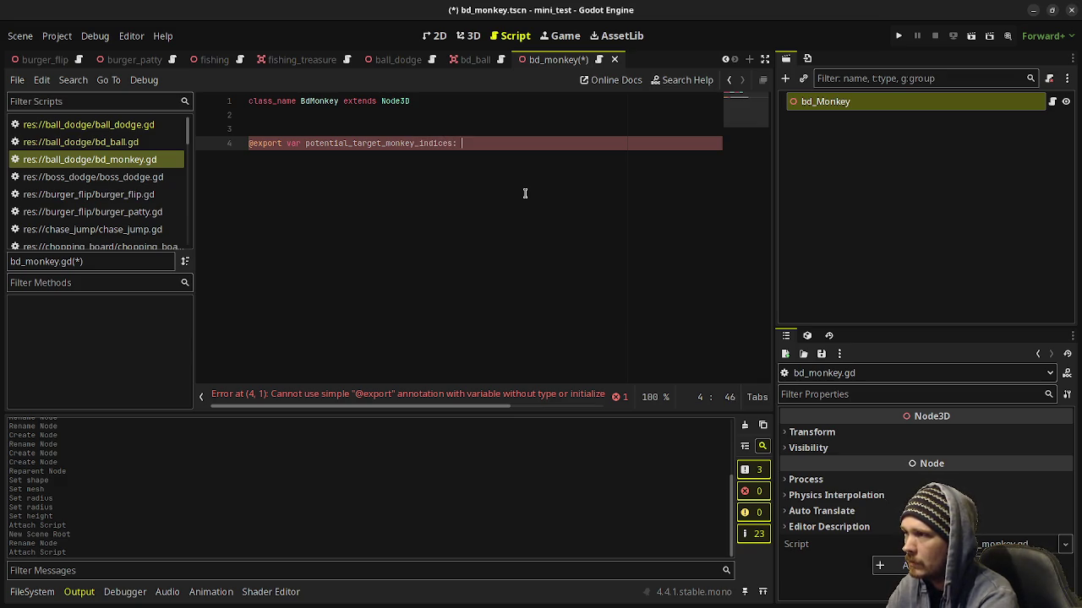
type("Array[int]")
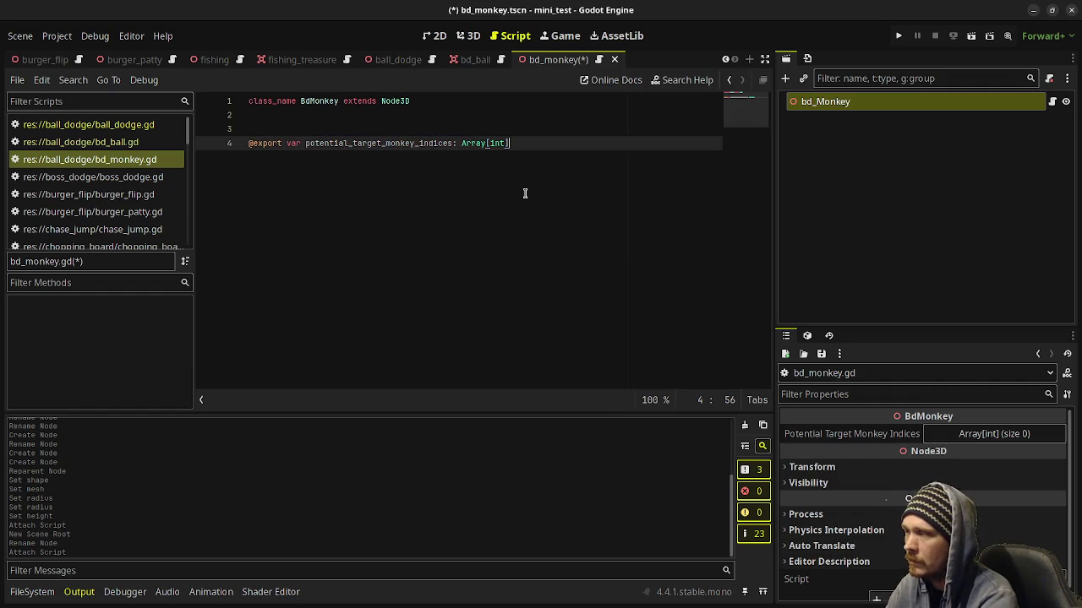
key("Return")
key("ctrl+s")
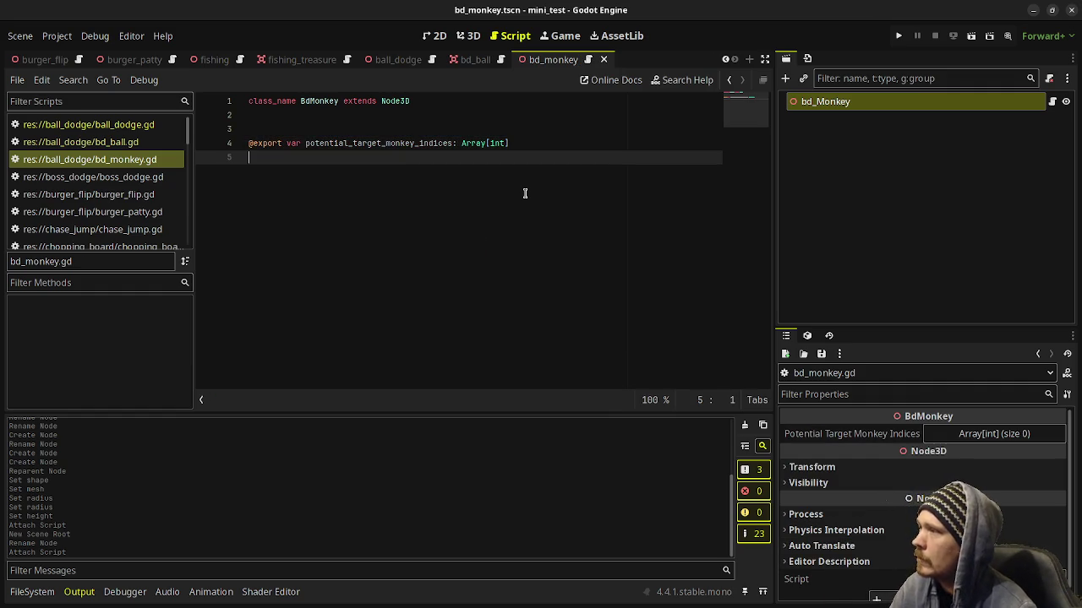
left_click(473, 59)
In the ball_dodge scene, delete the six Monkey marker nodes.
left_click(394, 59)
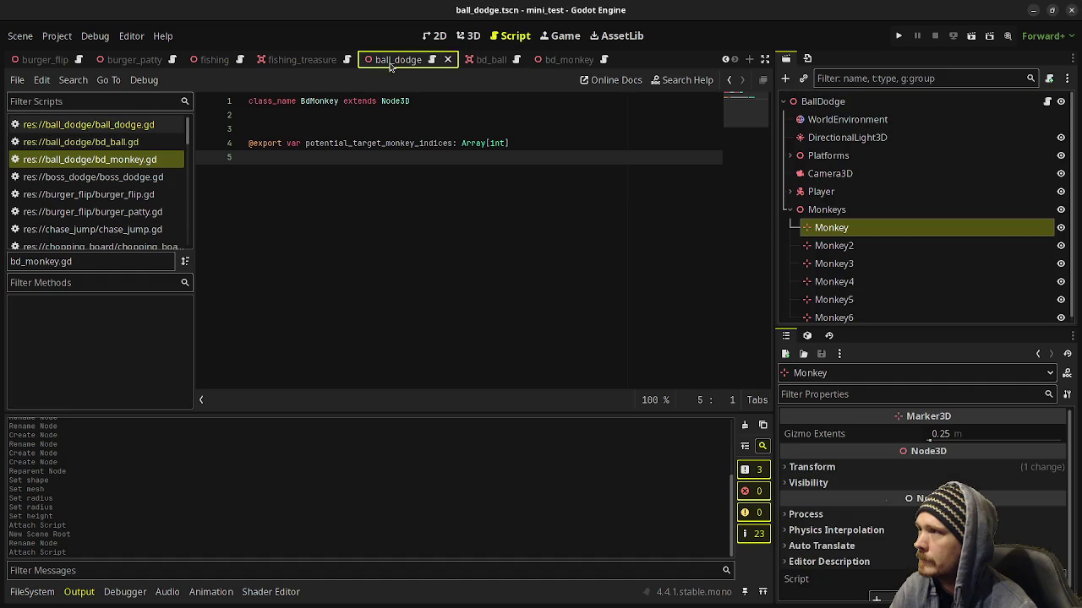
left_click(468, 35)
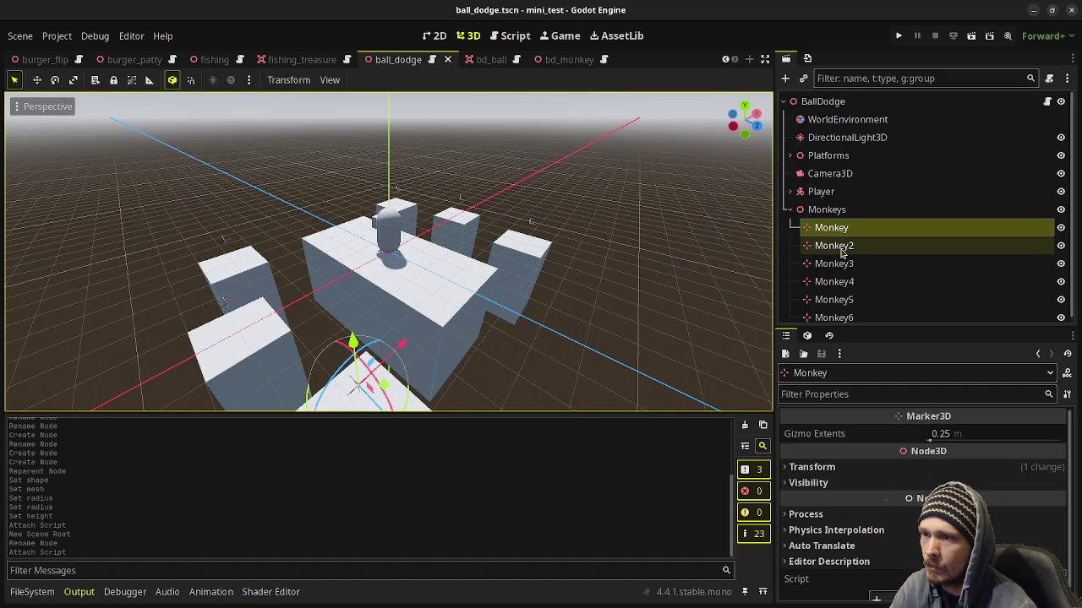
left_click(841, 313, "shift")
right_click(836, 247)
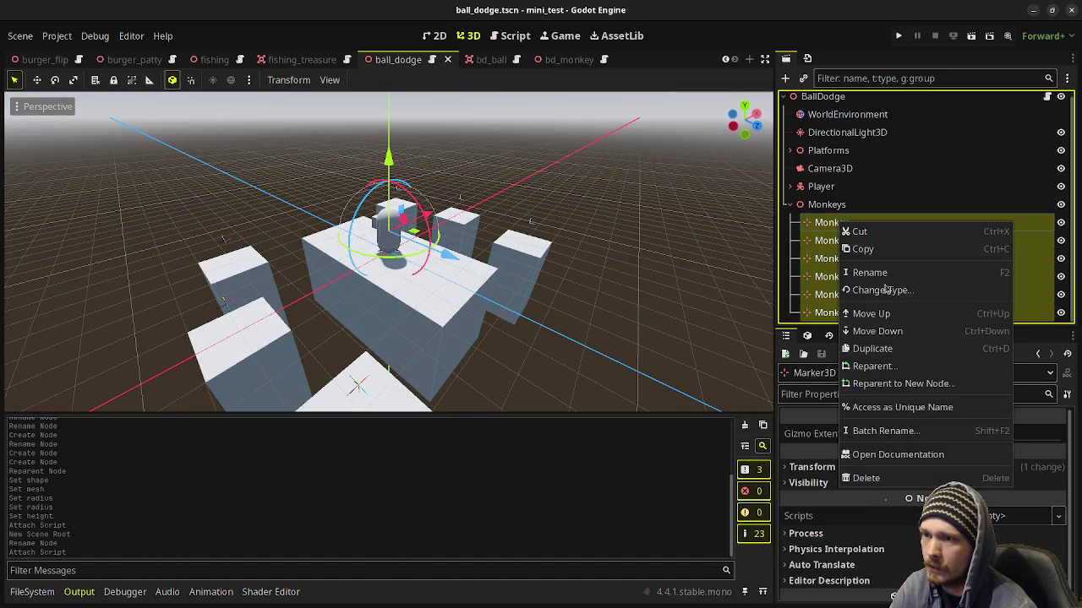
left_click(851, 477)
left_click(572, 326)
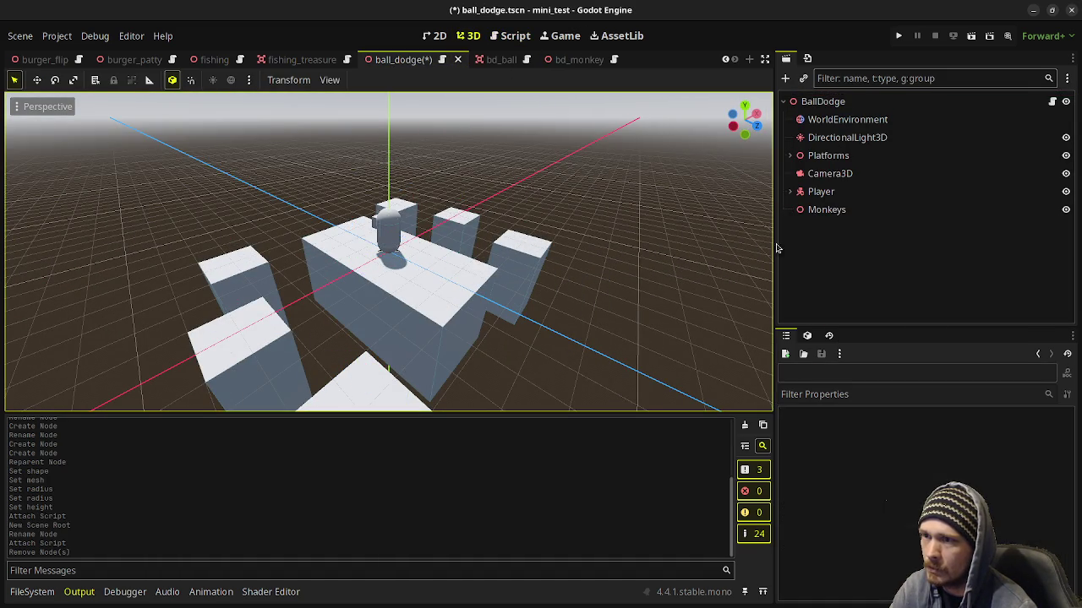
Instance bd_monkey.tscn under Monkeys and place it on the lower-left platform in top view.
left_click(821, 212)
left_click(800, 79)
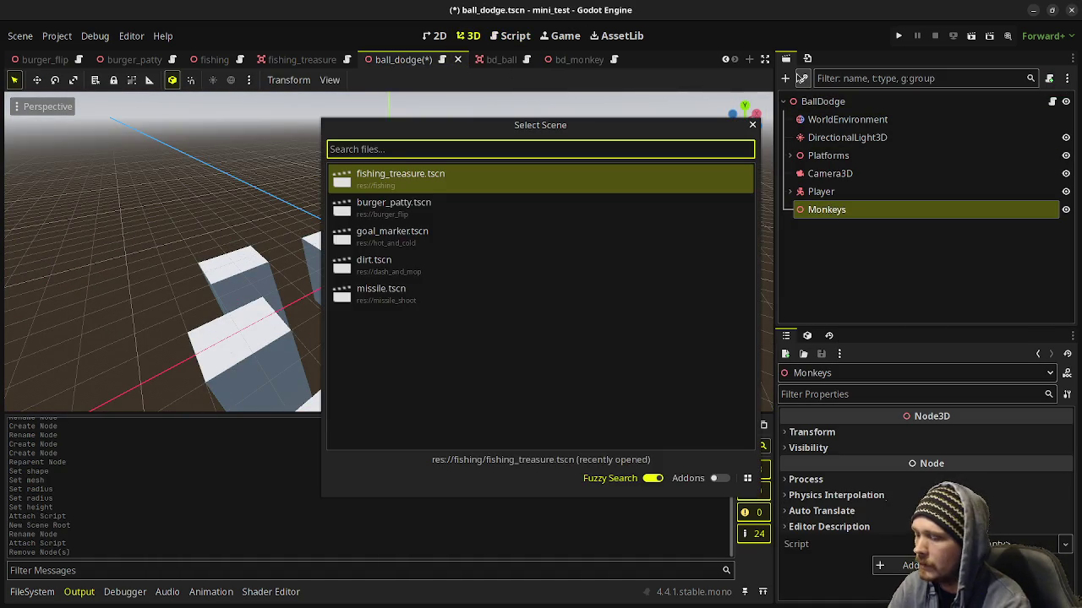
type("monkey")
key("Return")
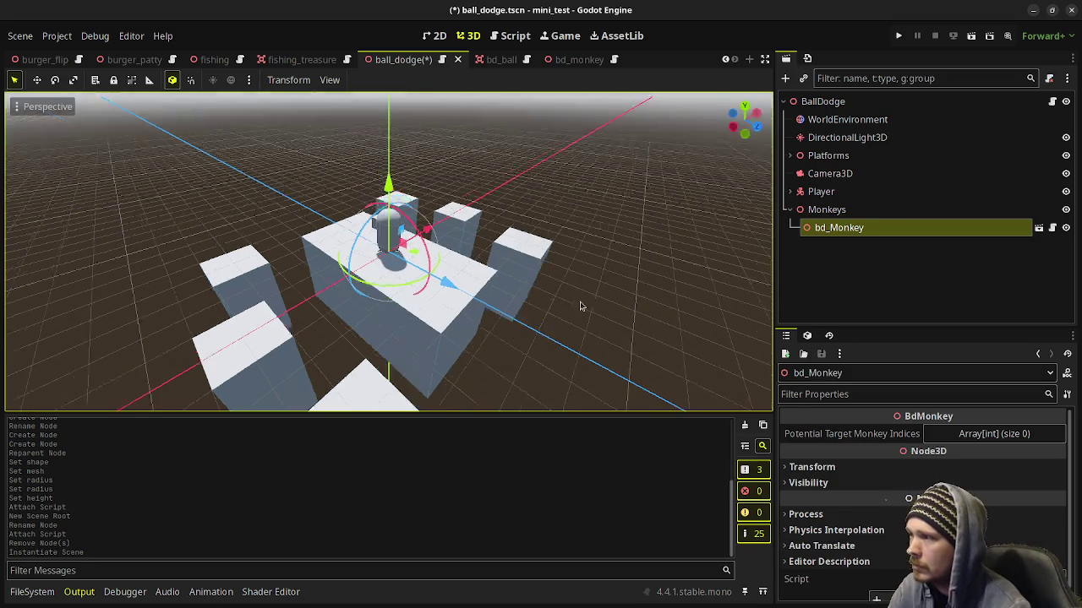
key("KP_7")
left_click_drag(405, 271, 293, 367)
left_click_drag(364, 381, 407, 281)
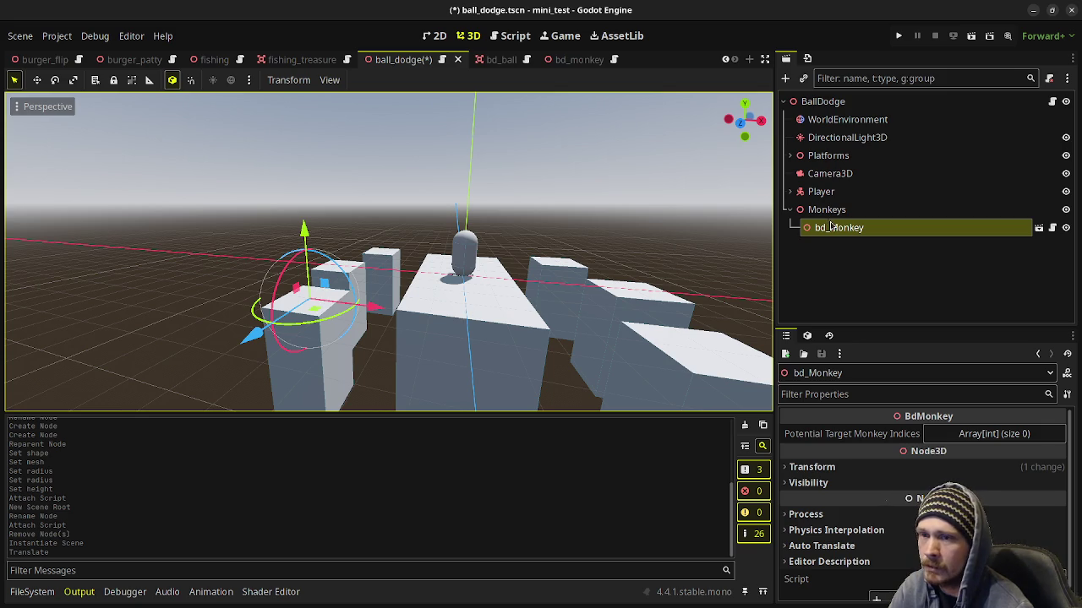
key("KP_7")
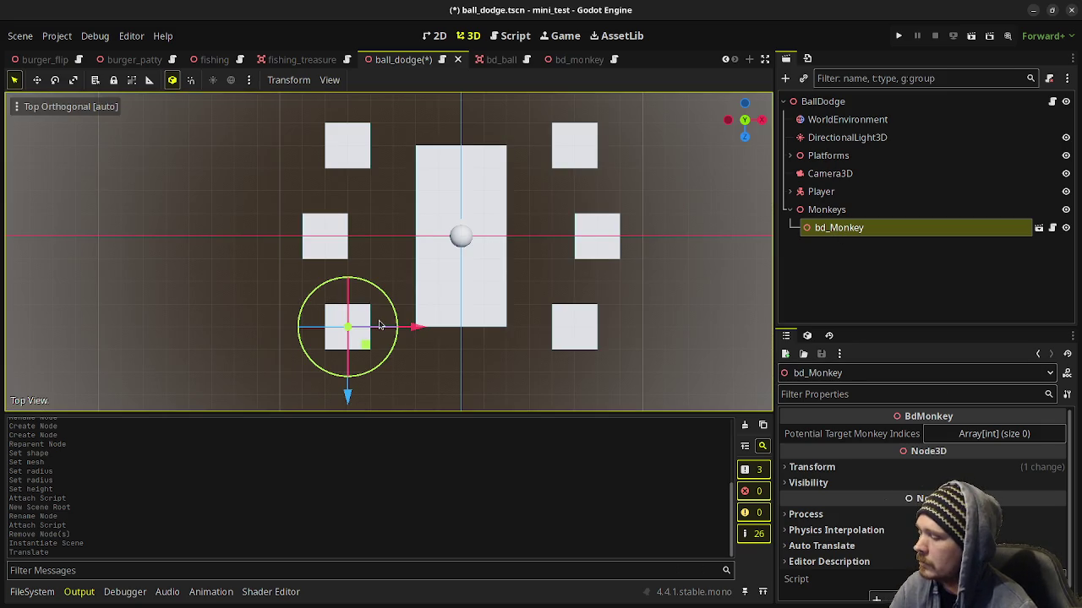
Duplicate bd_Monkey onto the remaining platforms for six instances, then save the scene.
key("ctrl+d")
mouse_move(365, 344)
left_mouse_down()
mouse_move(335, 262)
mouse_move(342, 211)
mouse_move(369, 178)
mouse_move(614, 169)
mouse_move(596, 169)
mouse_move(615, 268)
mouse_move(591, 352)
left_mouse_up()
key("ctrl+d")
key("ctrl+d")
key("ctrl+d")
key("ctrl+d")
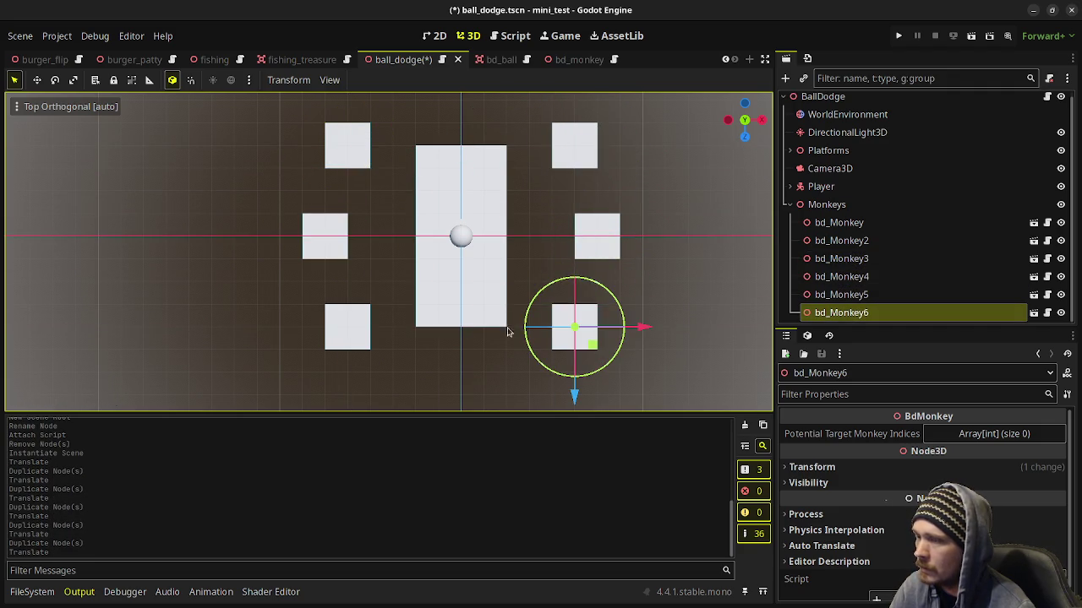
left_click_drag(544, 293, 536, 215)
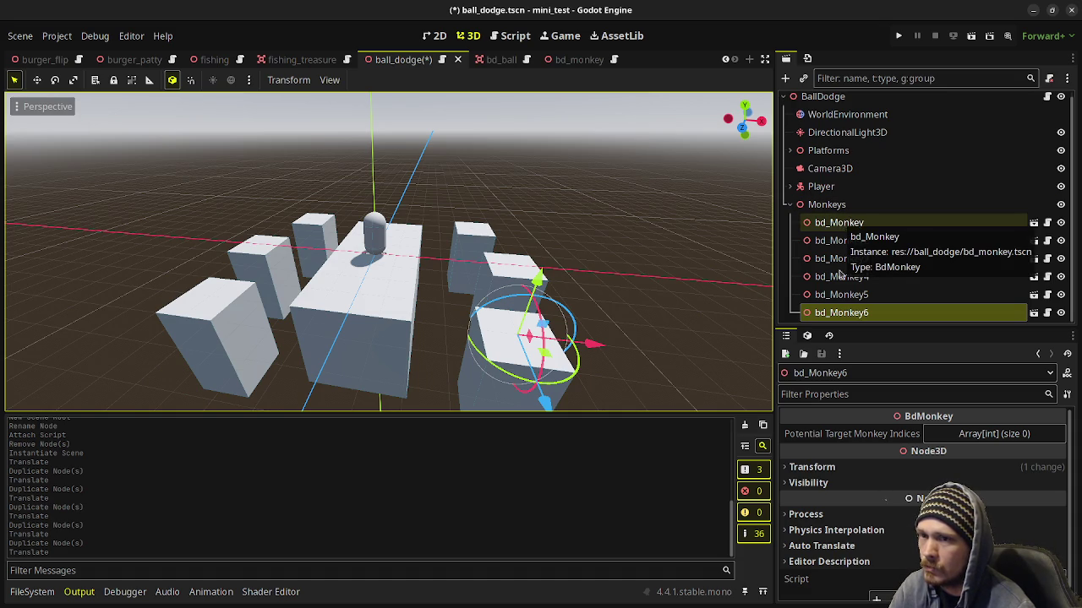
key("ctrl+s")
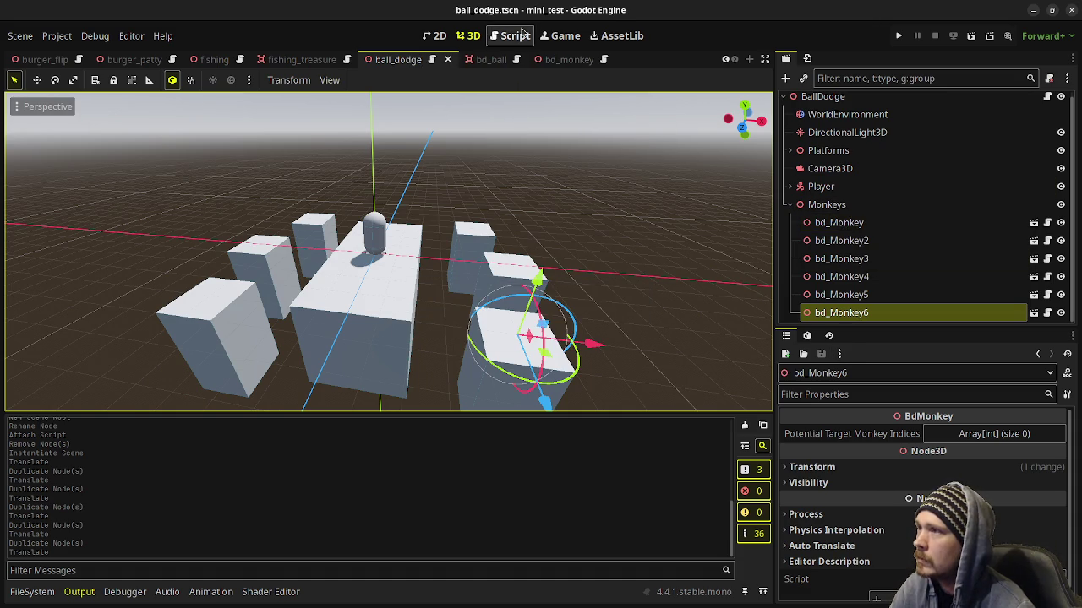
Give bd_Monkey two potential target monkey indices, the first being 3.
left_click(839, 222)
key("KP_7")
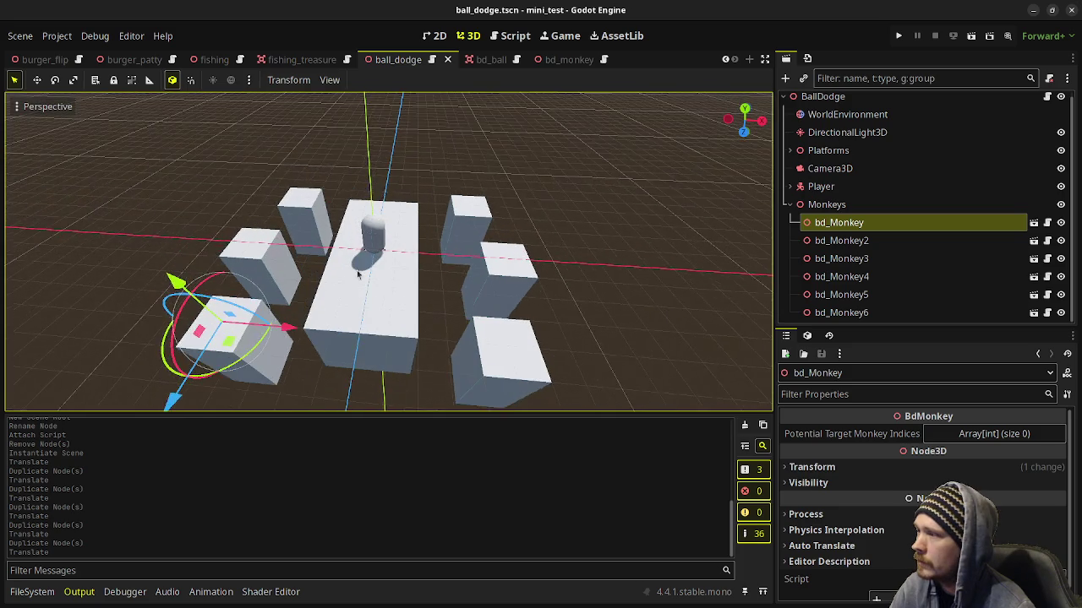
mouse_move(369, 268)
left_mouse_down()
mouse_move(399, 263)
mouse_move(399, 287)
left_mouse_up()
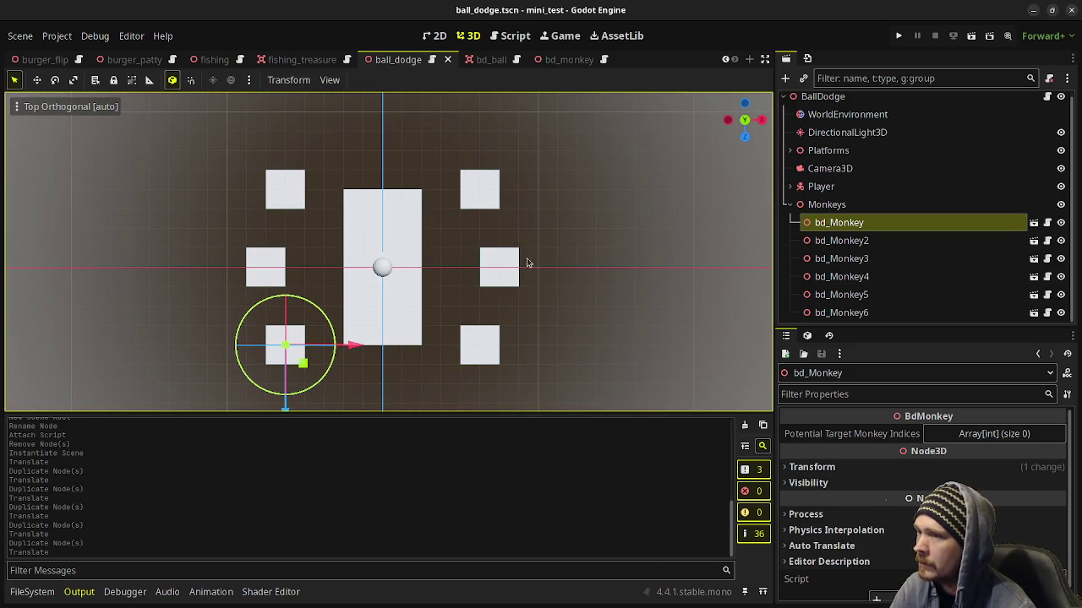
left_click(963, 435)
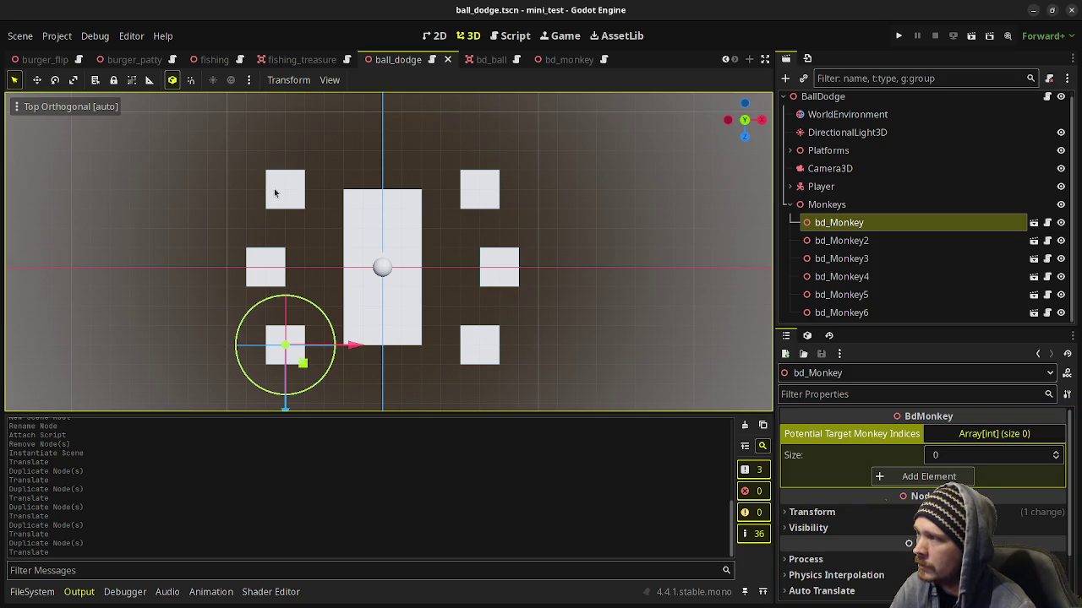
left_click(963, 457)
type("2")
key("Return")
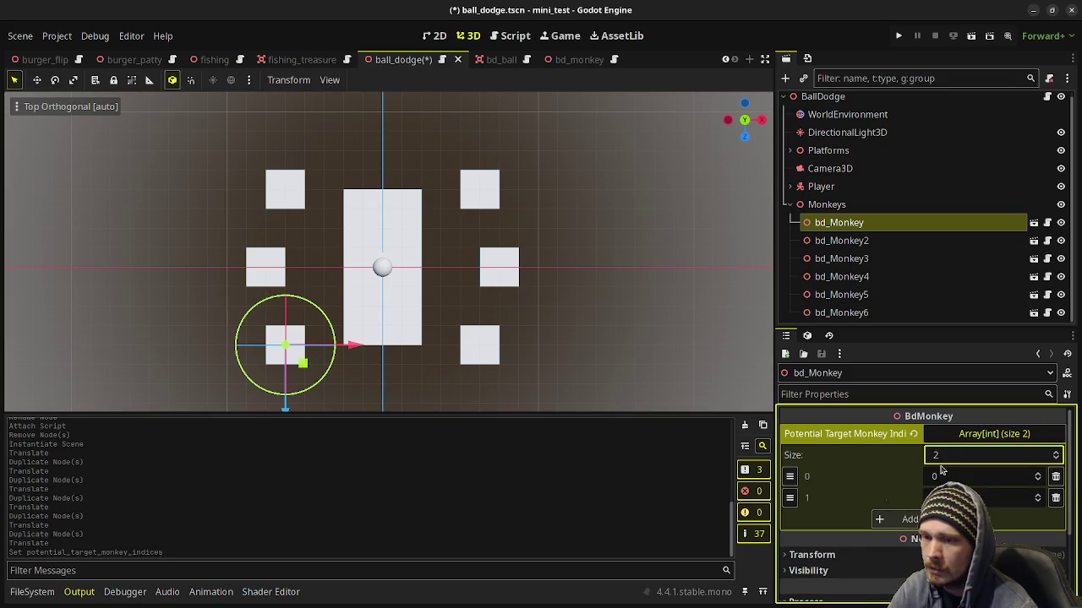
left_click(962, 479)
type("3")
key("Tab")
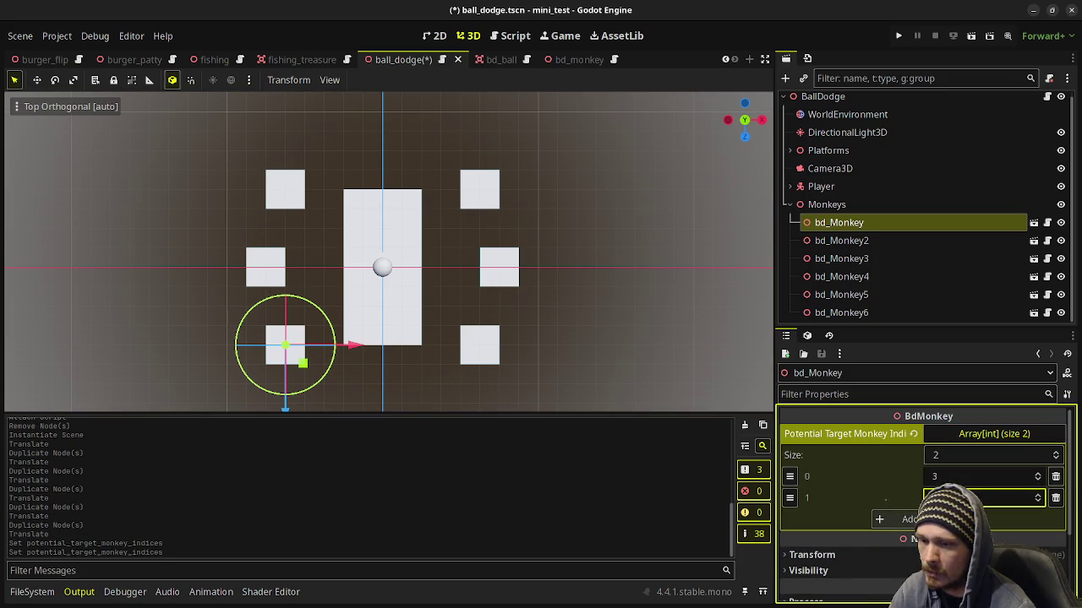
key("Return")
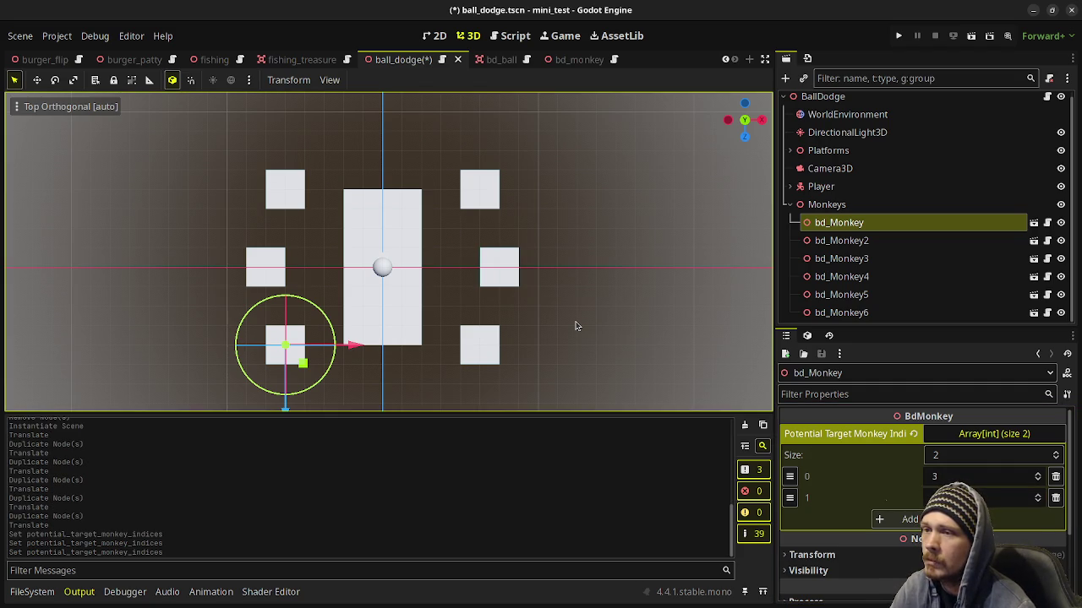
Give bd_Monkey2 three potential target indices, the first being 3.
left_click(868, 242)
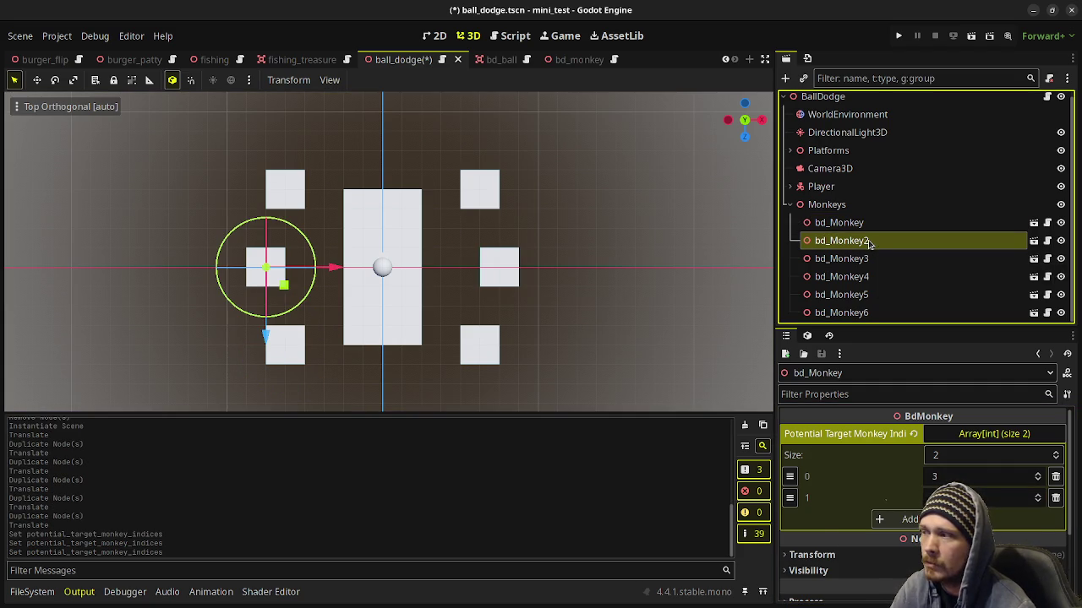
left_click(993, 434)
left_click(974, 456)
type("2")
key("Return")
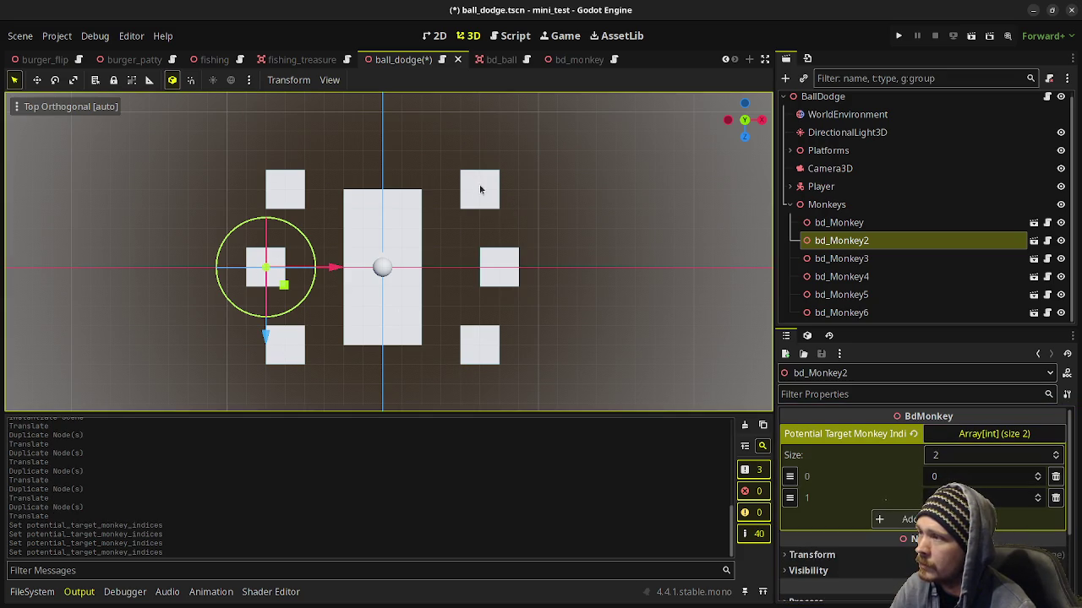
left_click(949, 477)
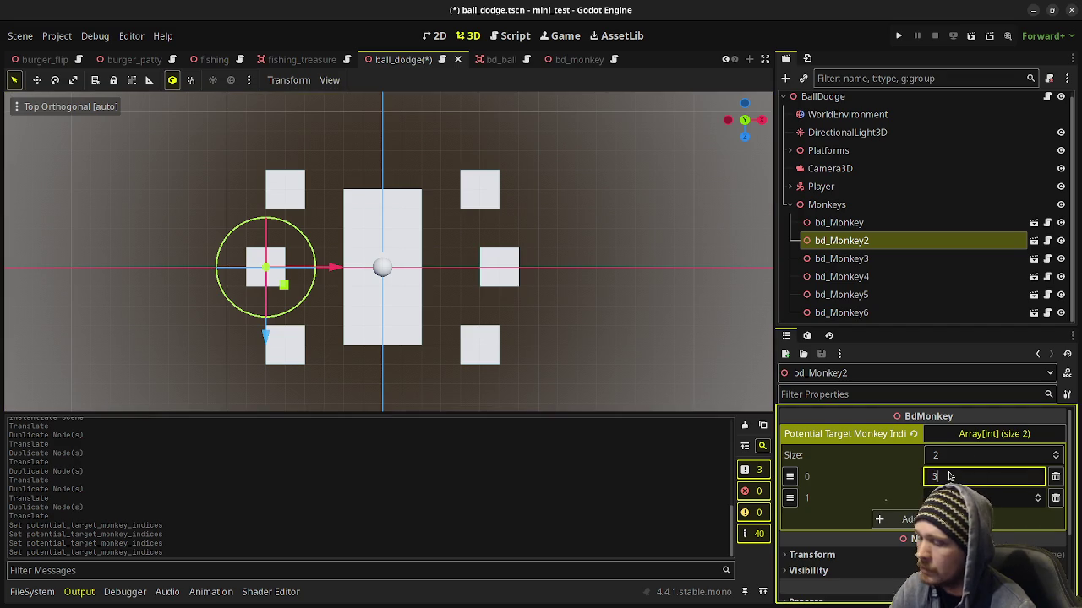
key("Tab")
key("Return")
left_click(908, 518)
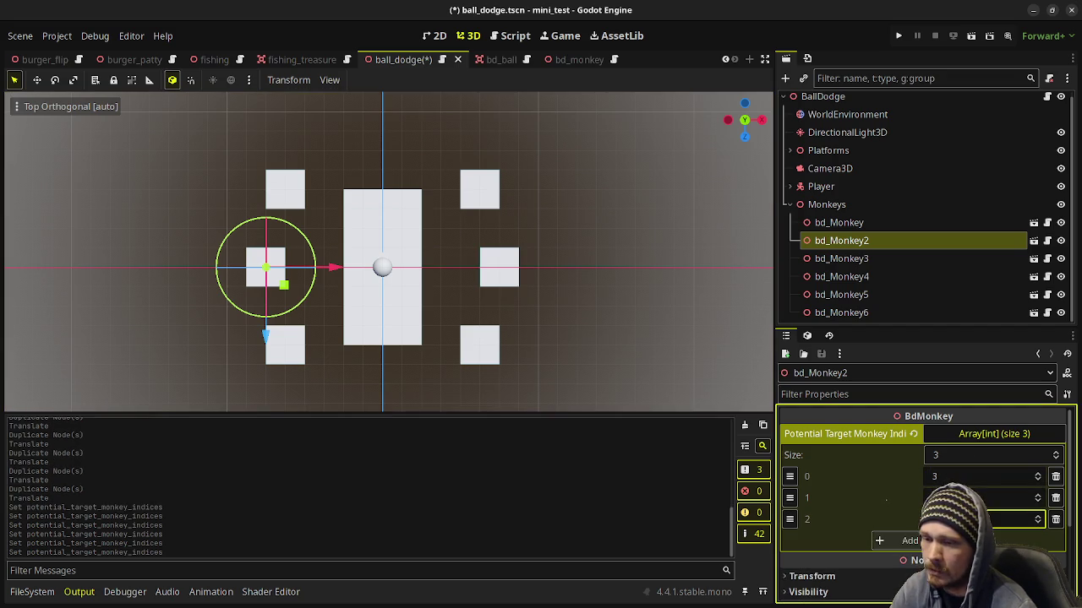
key("Return")
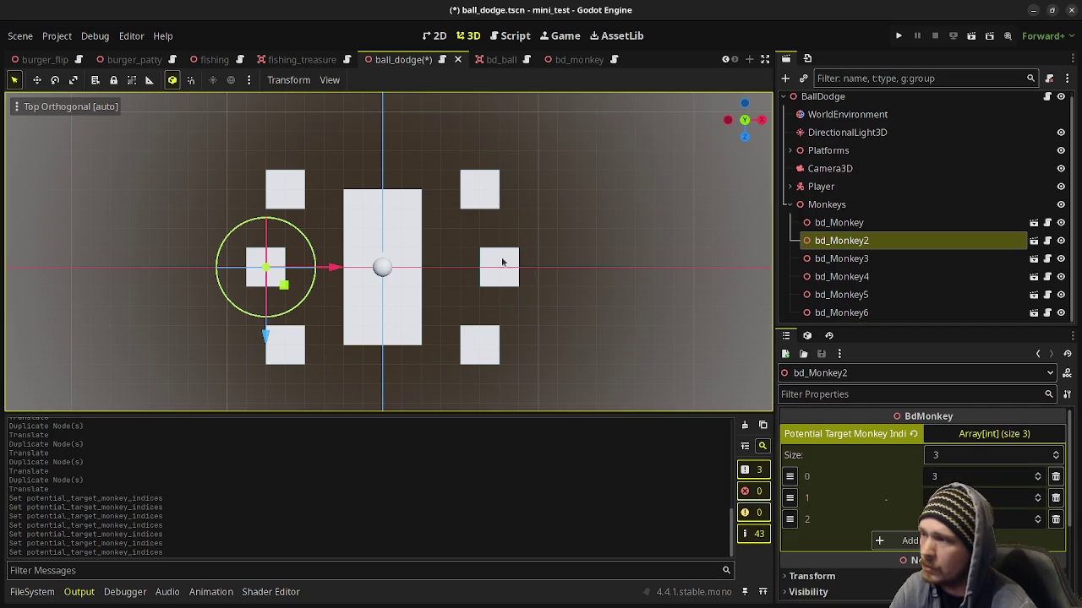
Give bd_Monkey3 two potential target indices, the first being 4.
left_click(843, 265)
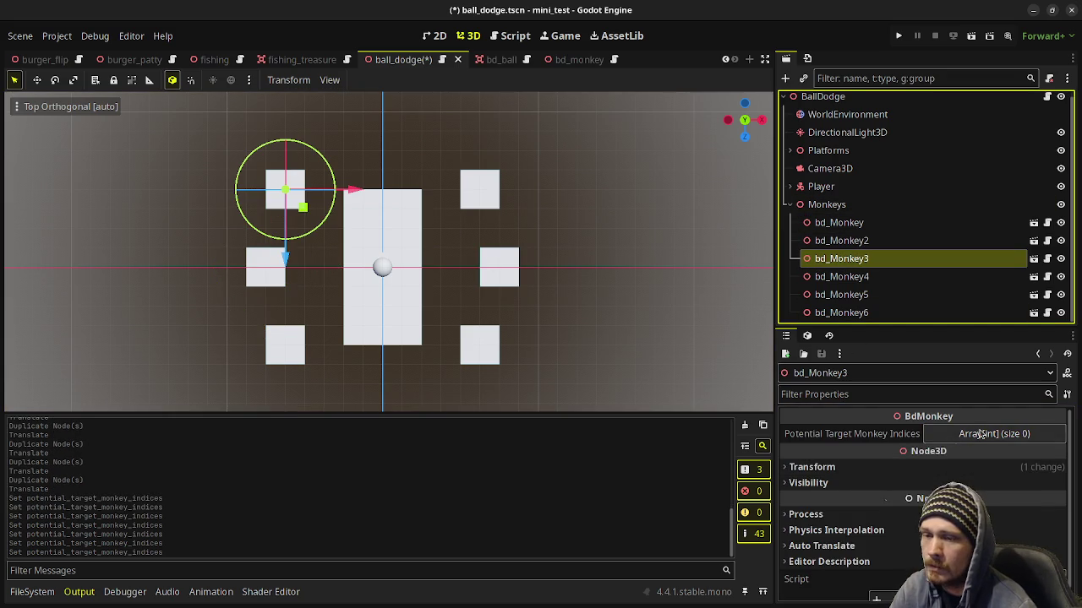
left_click(937, 477)
left_click(921, 499)
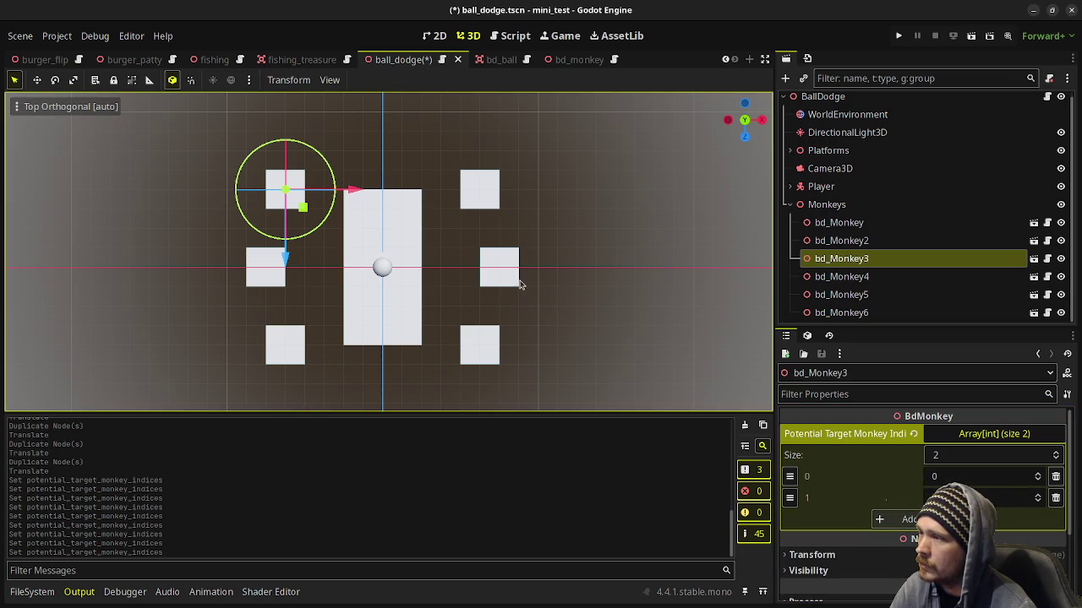
left_click(972, 482)
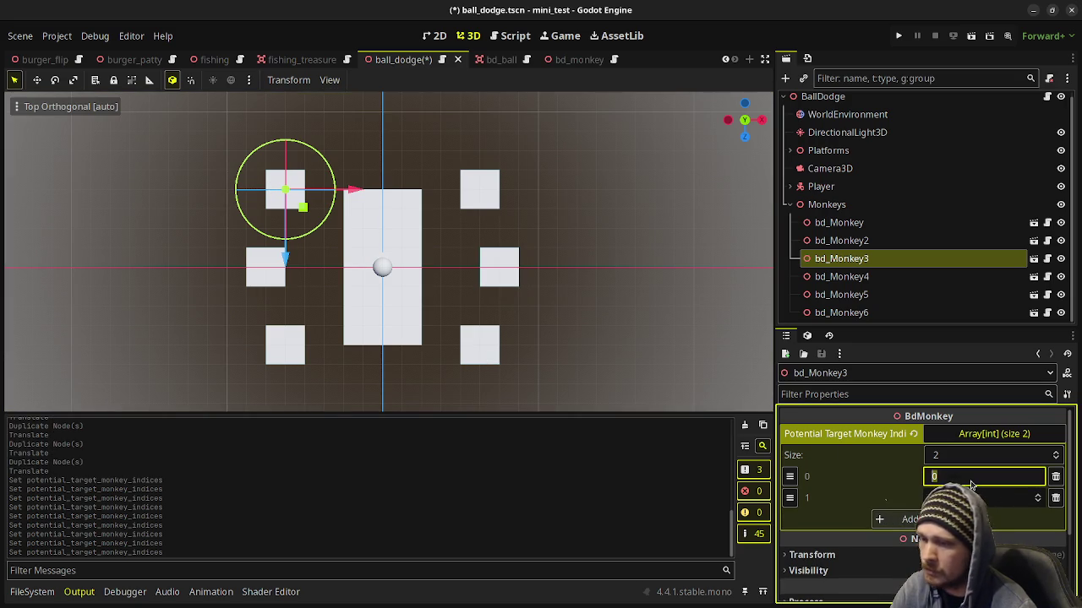
type("4")
key("Tab")
key("Return")
Add two potential target index elements to bd_Monkey4.
left_click(854, 282)
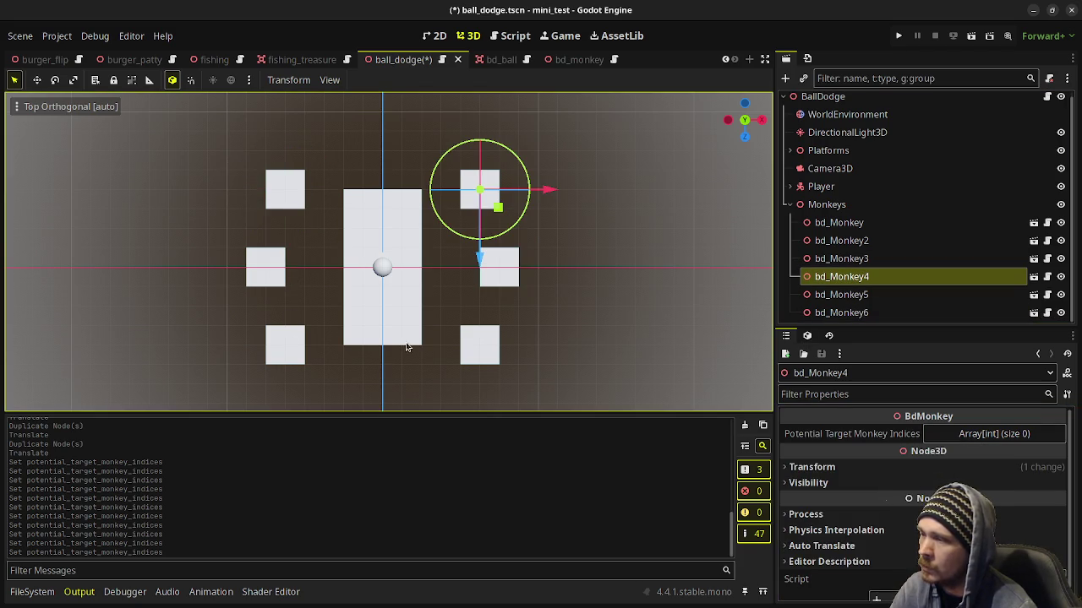
left_click(934, 436)
left_click(882, 477)
left_click(882, 498)
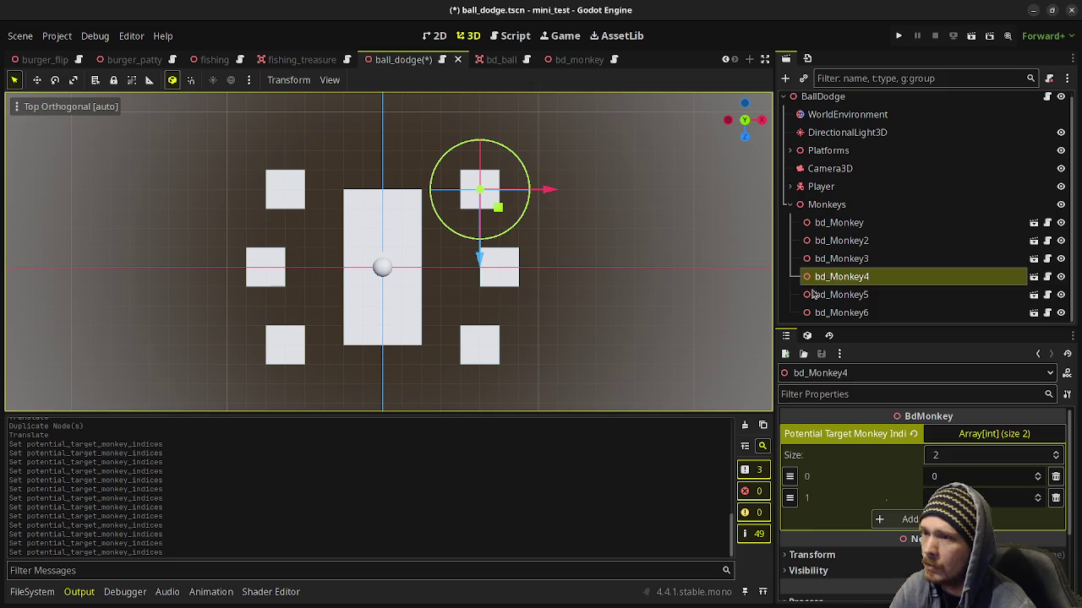
Add three potential target index elements to bd_Monkey5.
left_click(841, 294)
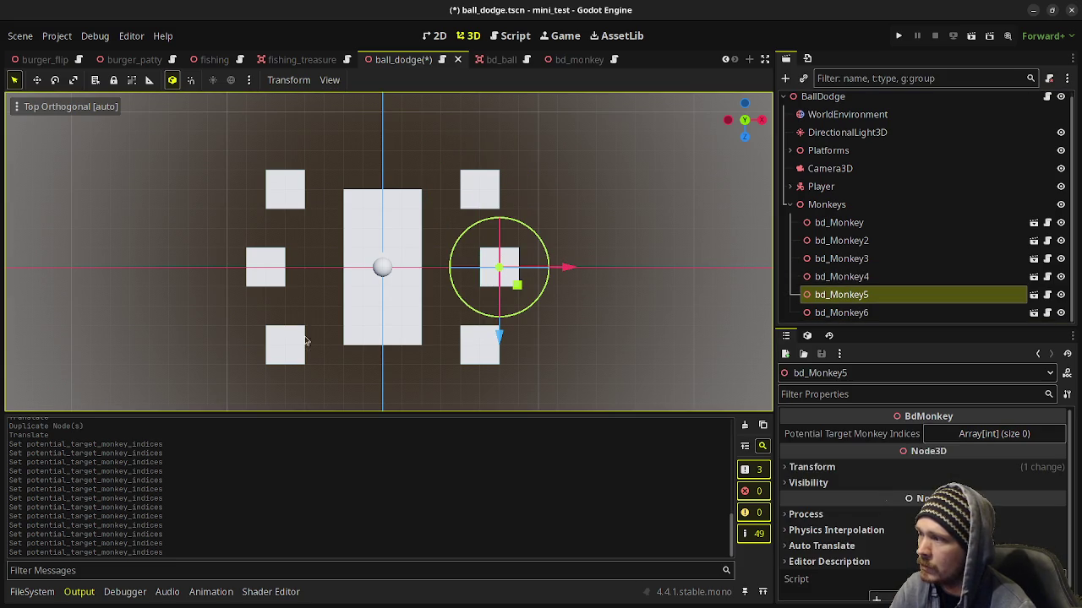
left_click(854, 468)
left_click(853, 467)
left_click(994, 434)
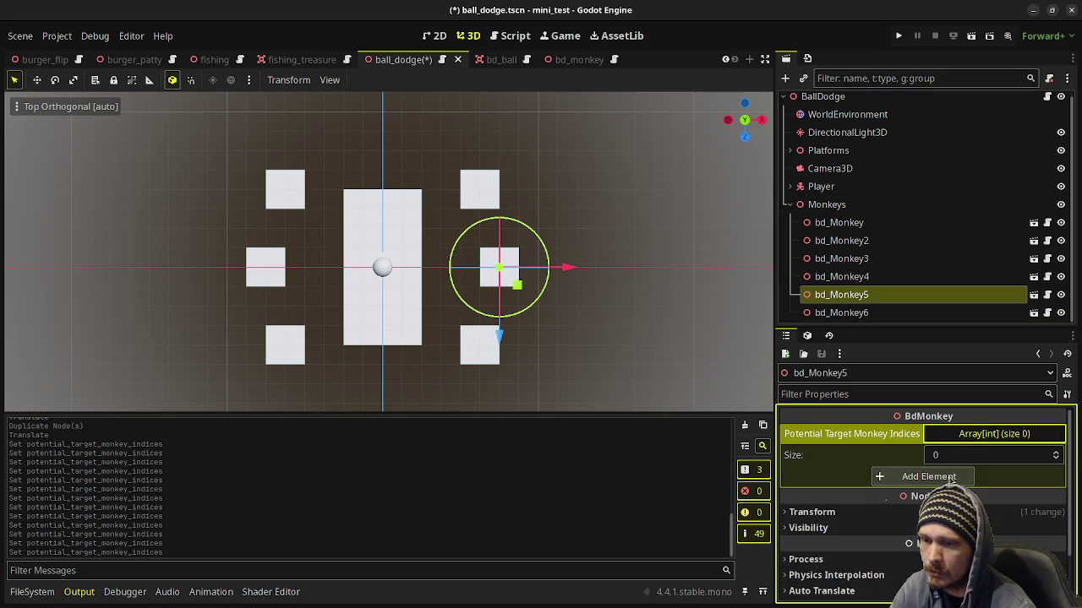
left_click(884, 477)
left_click(913, 497)
left_click(908, 518)
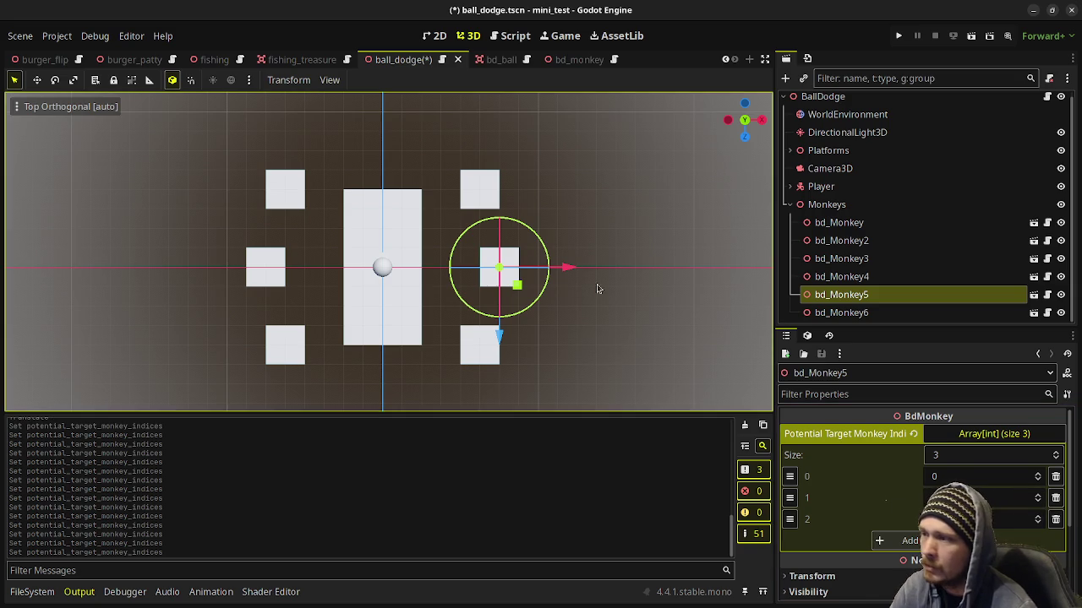
Give bd_Monkey6 two target indices starting with 1, save, and open bd_monkey.gd.
left_click(855, 313)
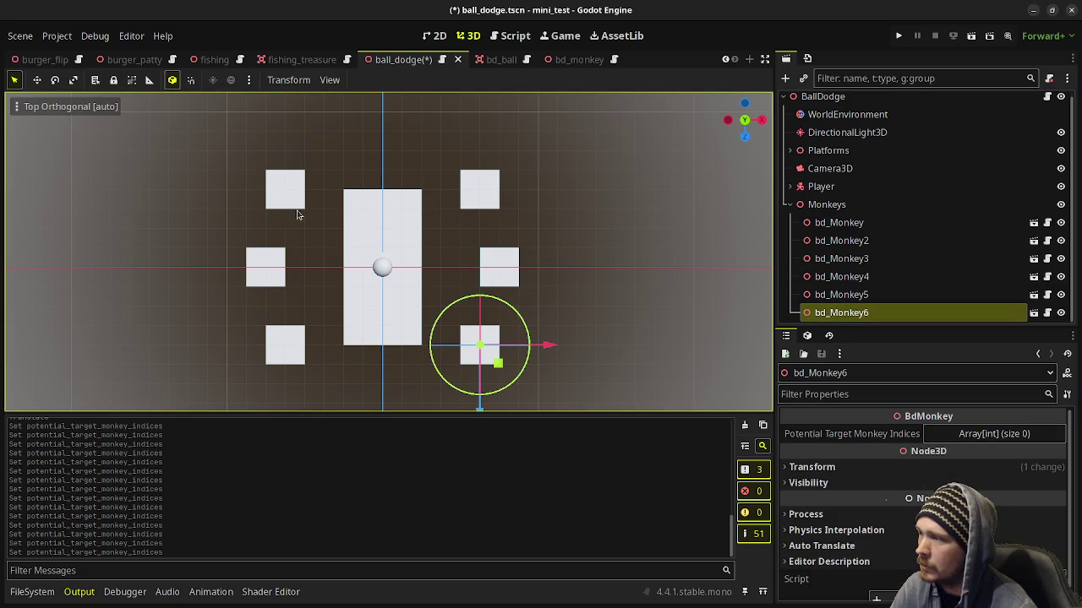
left_click(994, 433)
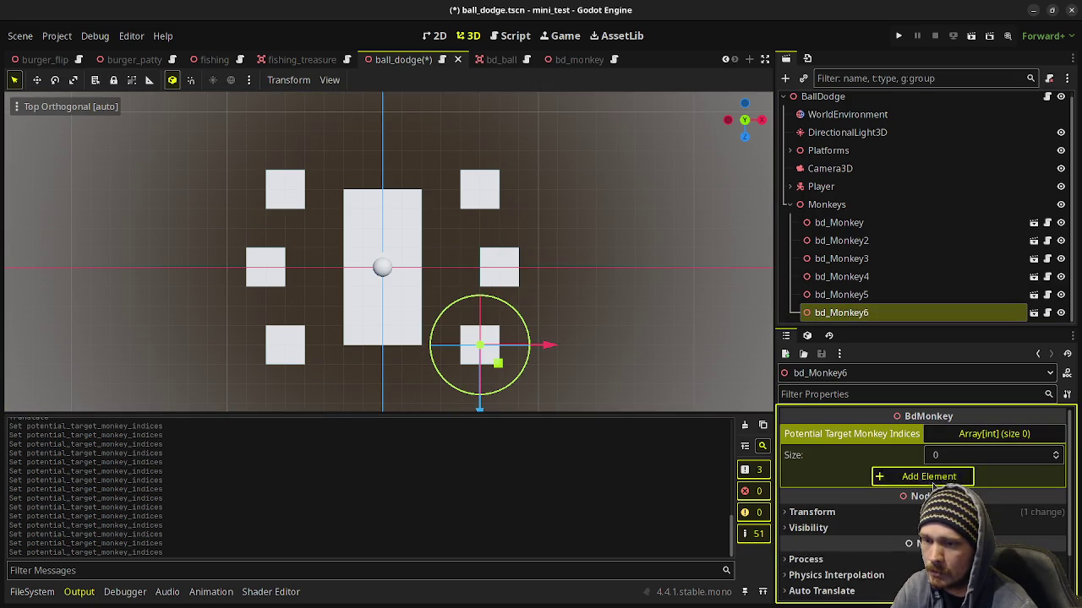
left_click(917, 498)
type("1")
left_click(917, 497)
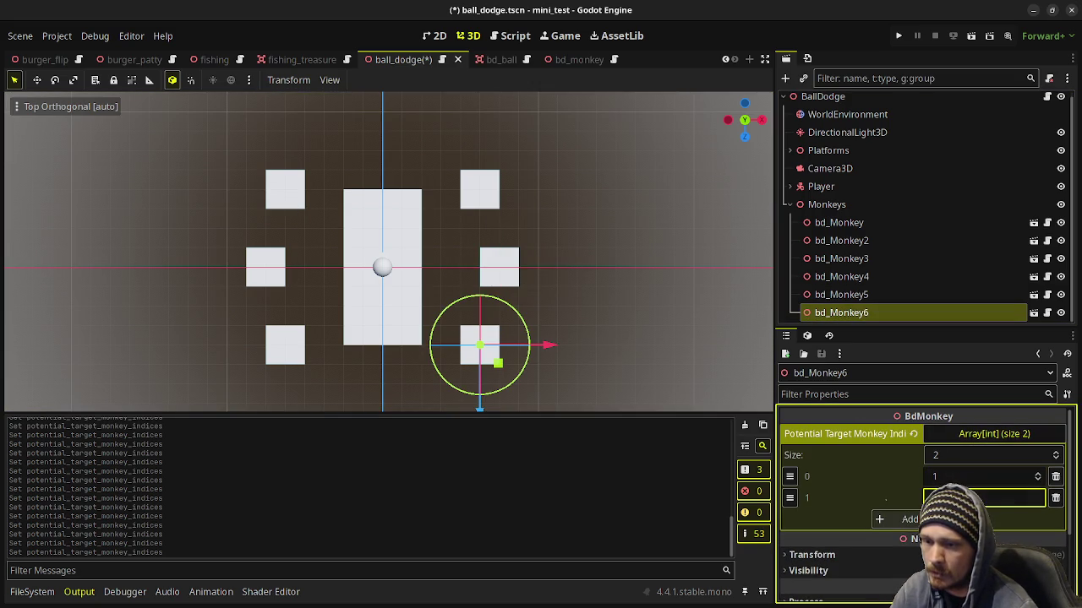
left_click_drag(578, 289, 543, 321)
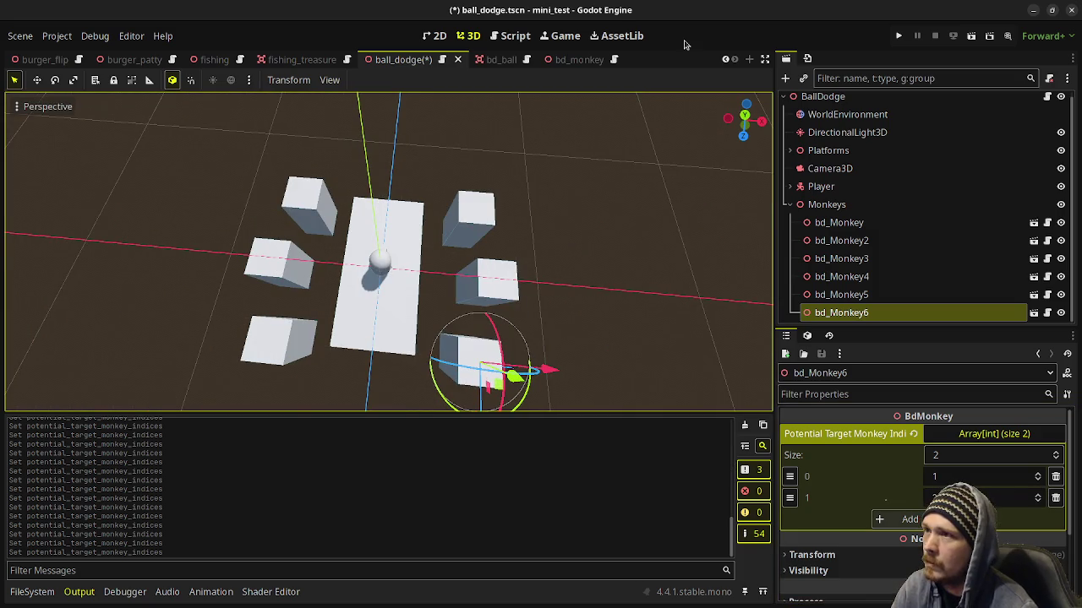
key("ctrl+s")
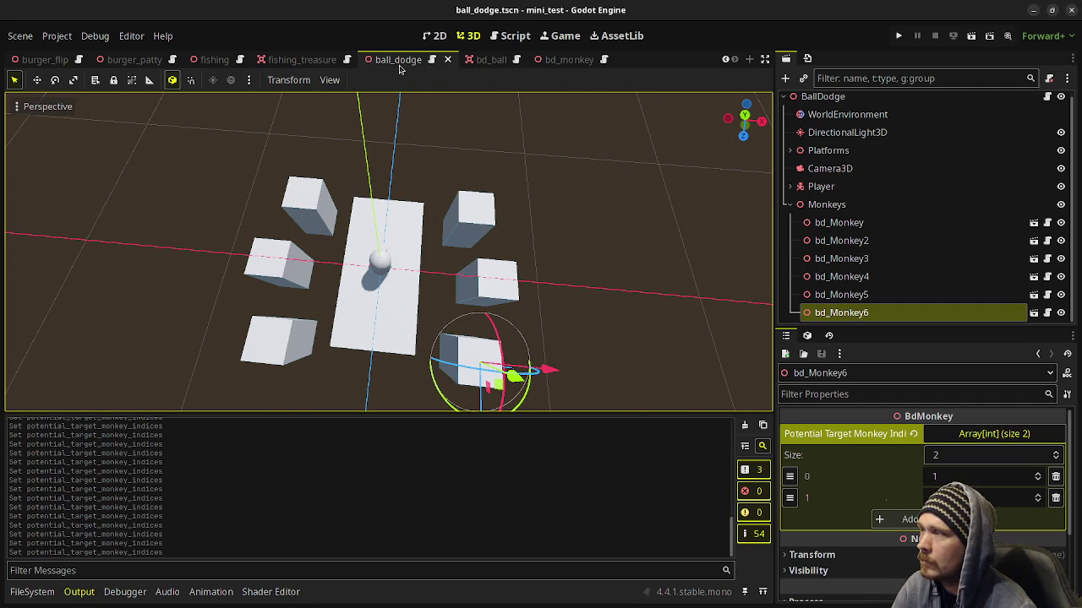
left_click(510, 36)
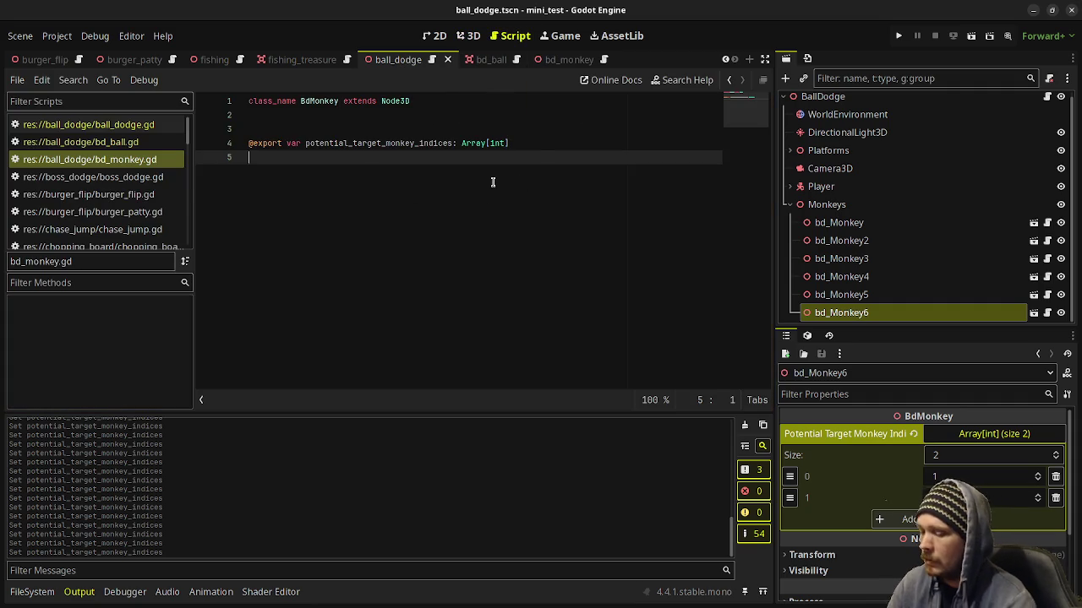
Add int variables current_monkey_index and next_monkey_index, both set to 0, and save.
key("Return")
key("Return")
type("var current_bal")
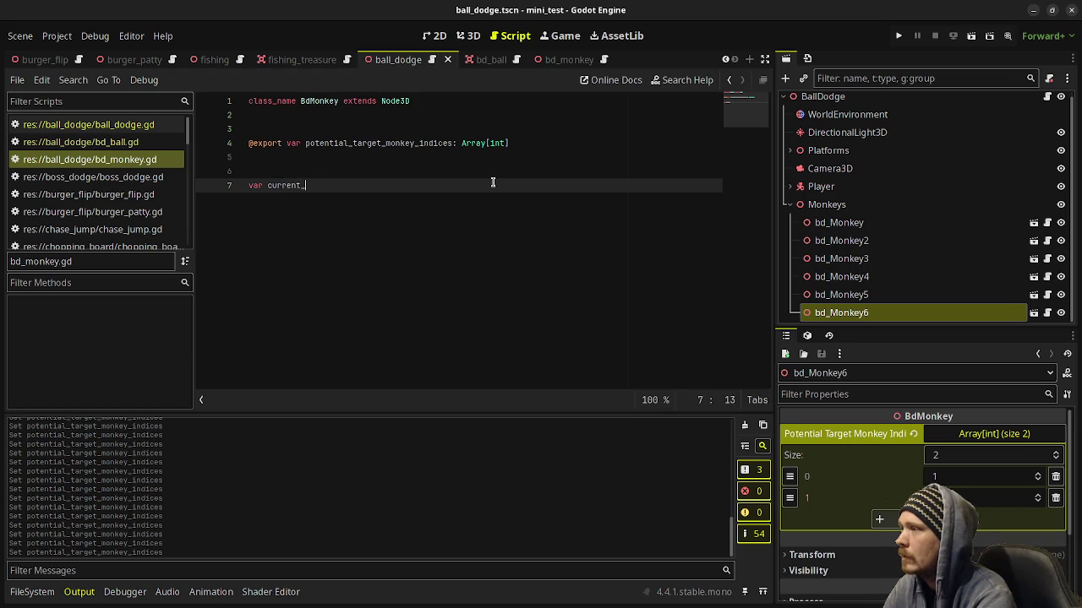
type("l_")
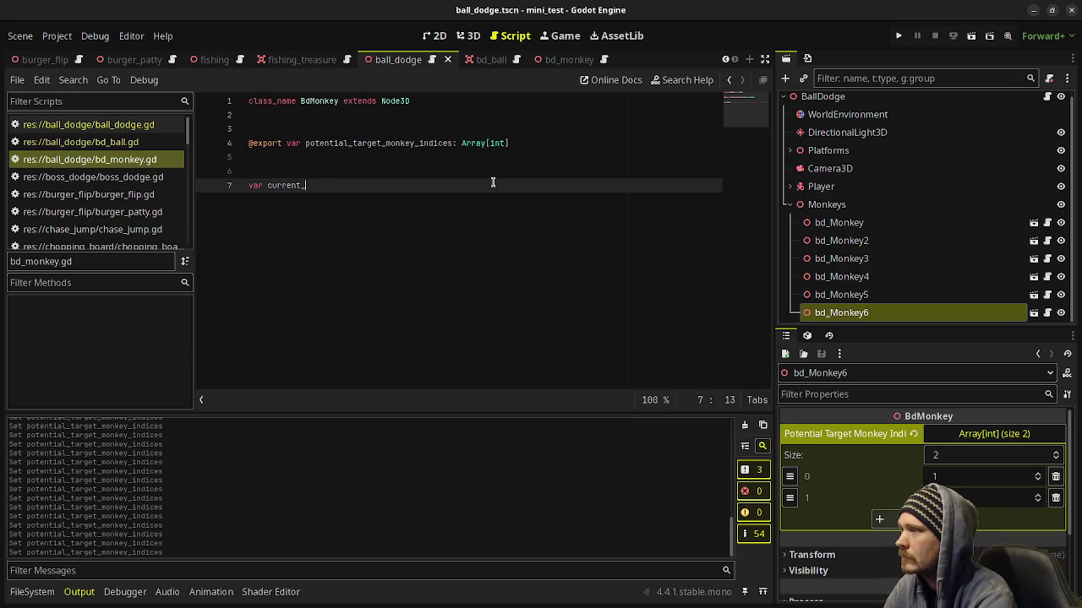
type("onkey_index: ")
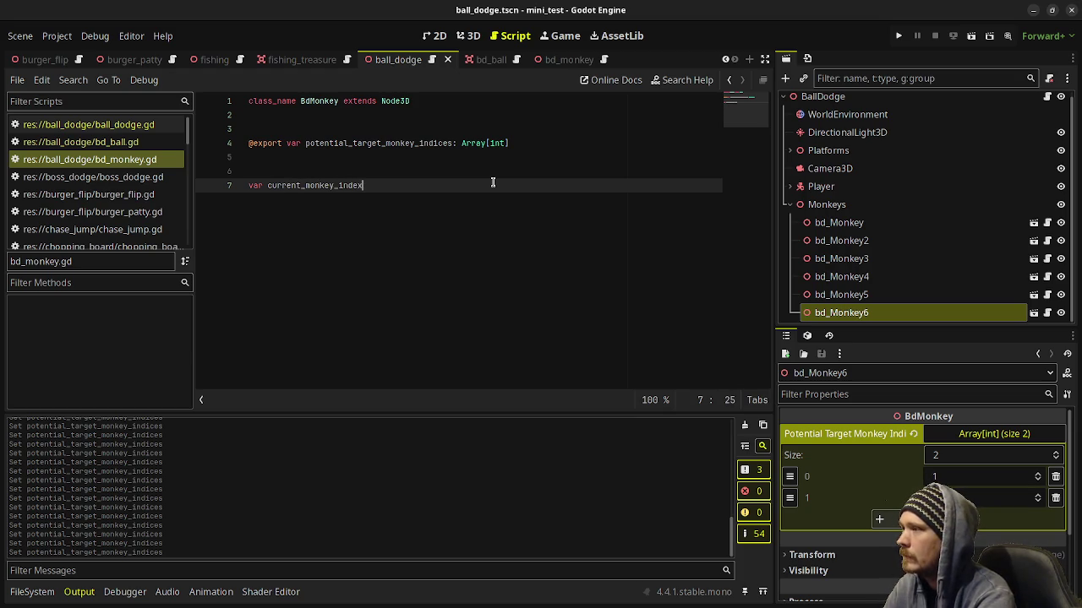
type("int = 0")
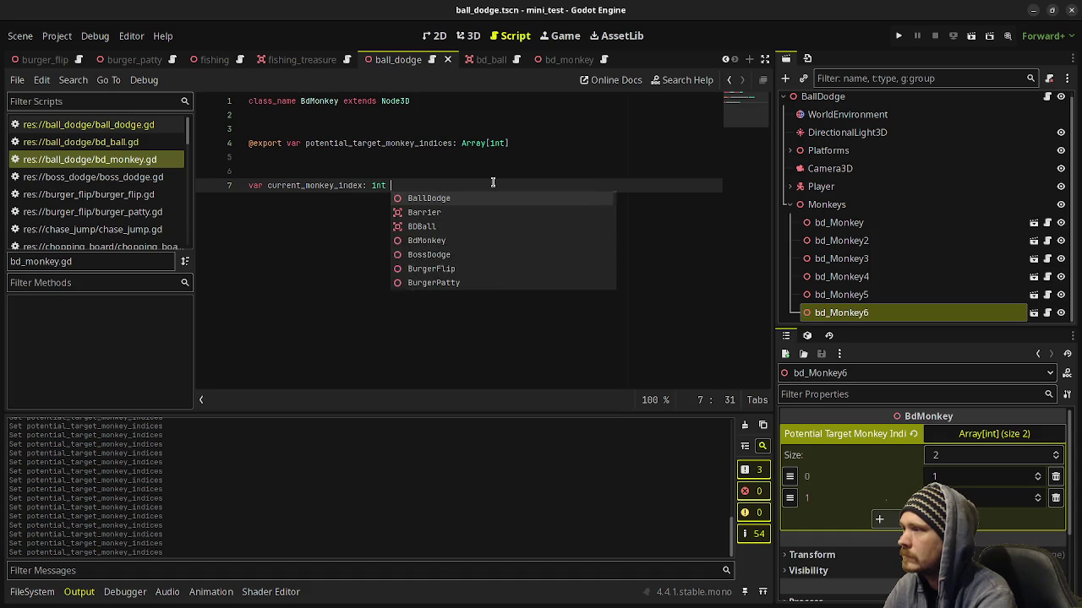
key("ctrl+s")
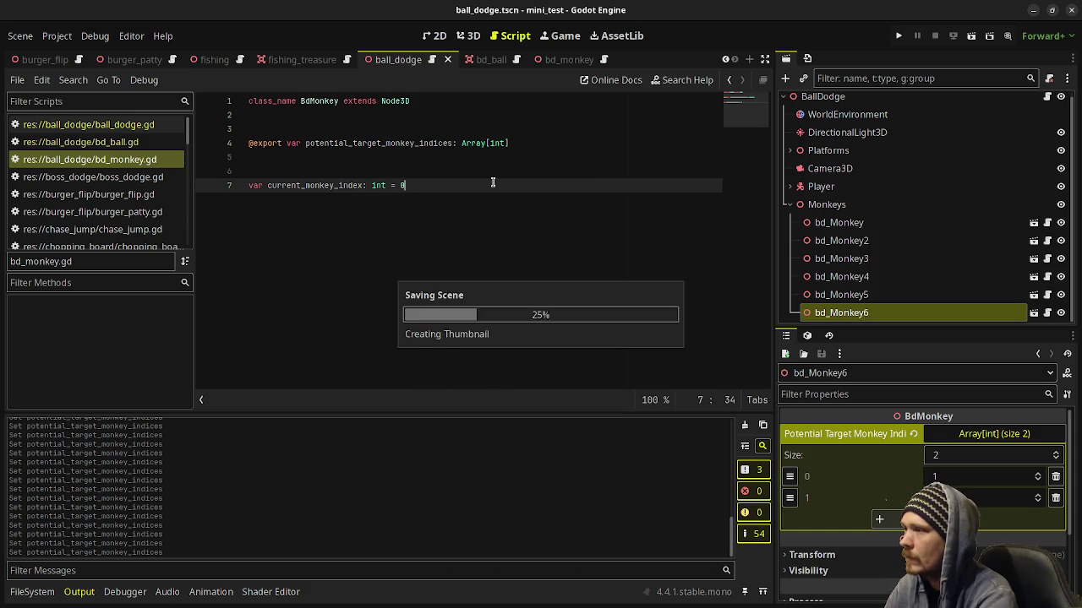
key("Return")
type("var next_monkey_")
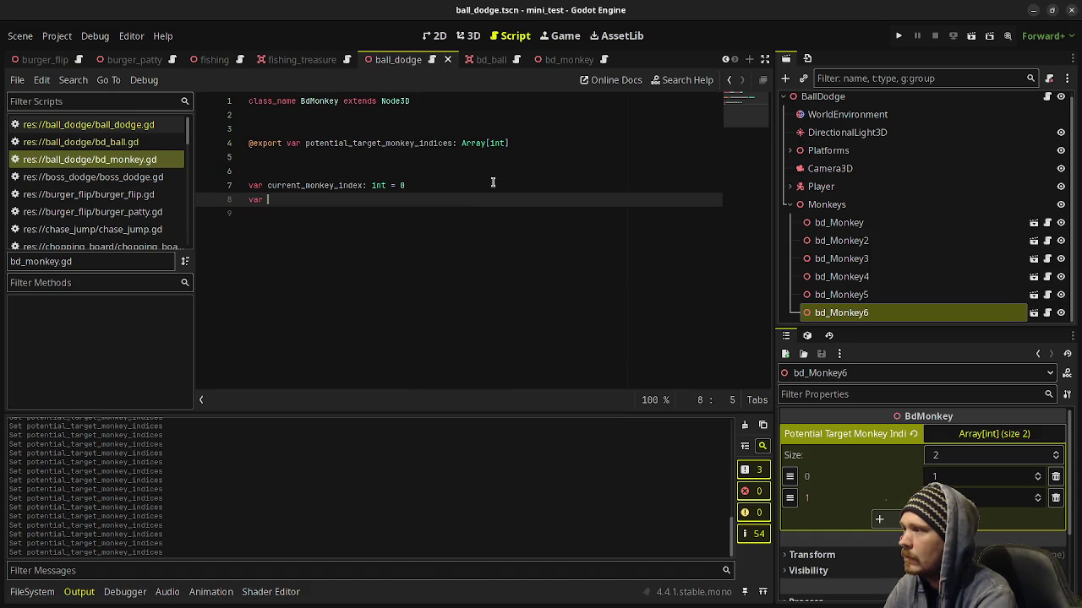
type("index: int = 0")
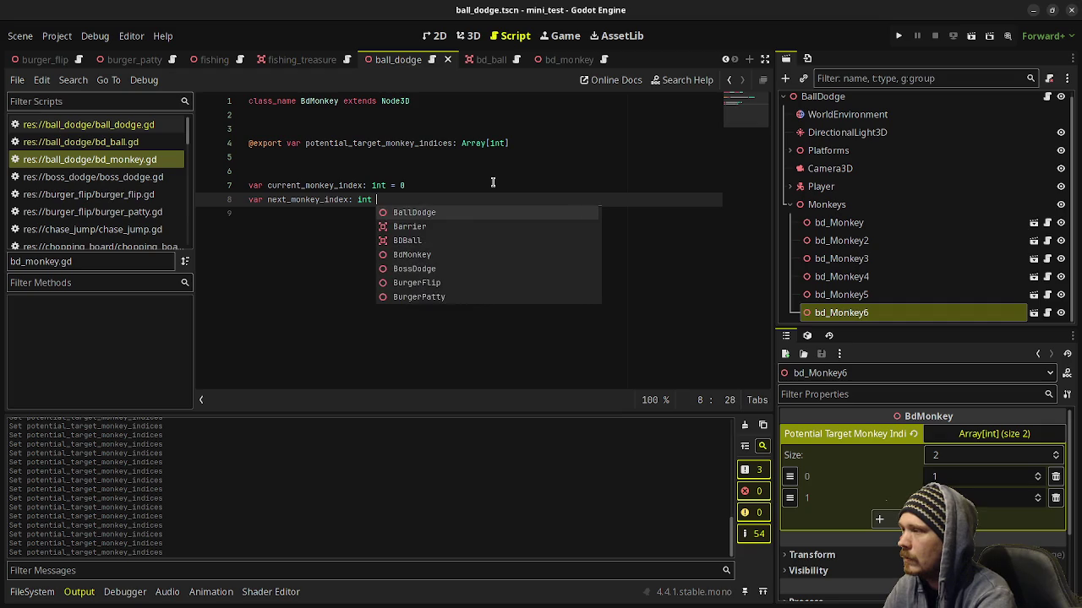
key("ctrl+s")
Write the func _ready() -> void: header below the variables.
key("Return")
key("Return")
key("Return")
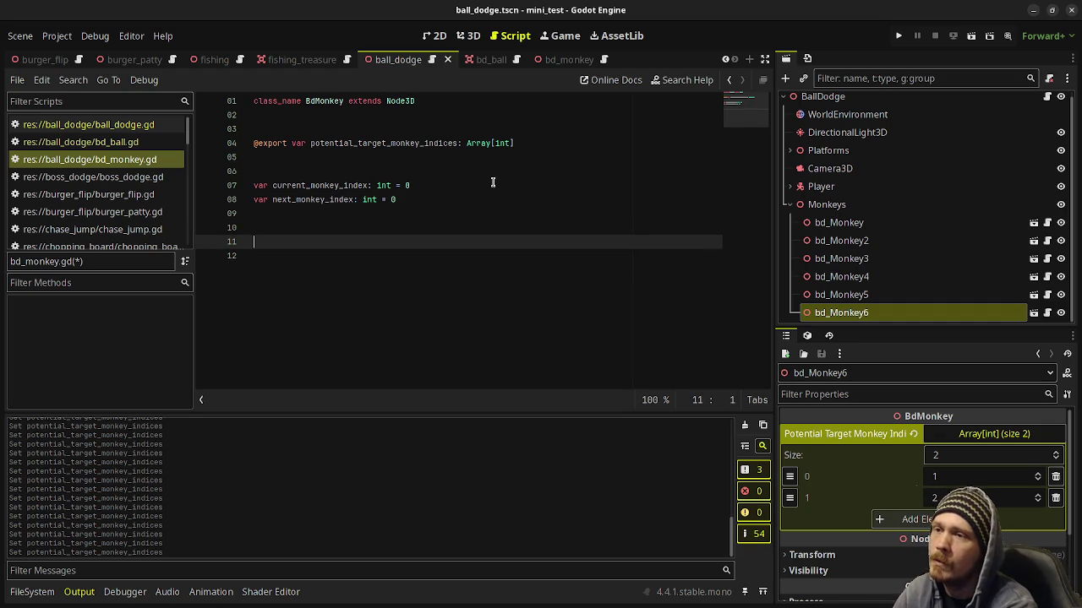
type("func _rea")
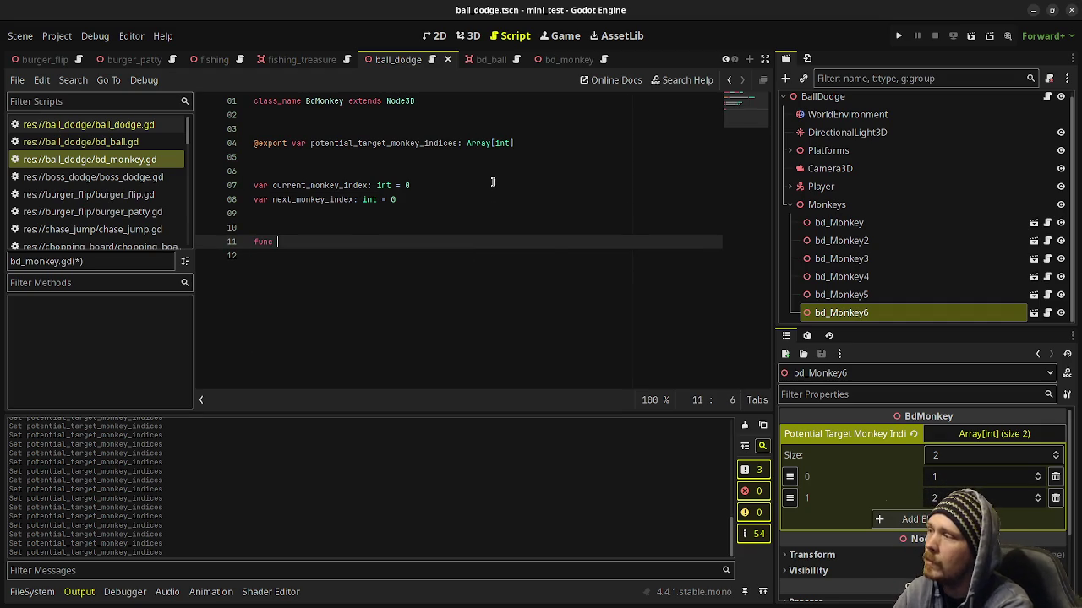
type("dy")
key("Return")
type("-. vo")
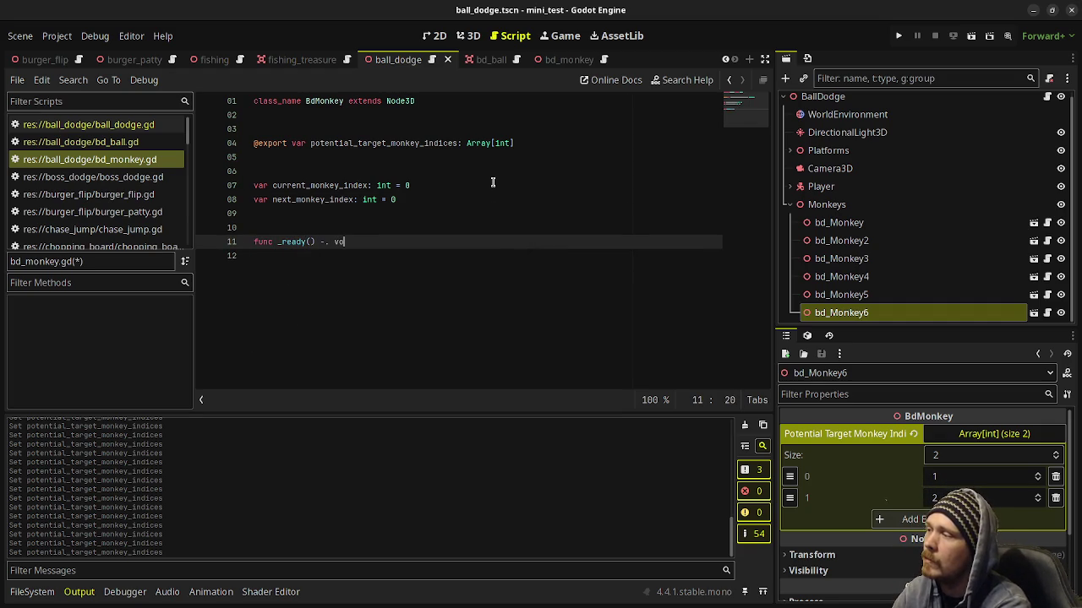
key("BackSpace")
key("BackSpace")
type("> void:")
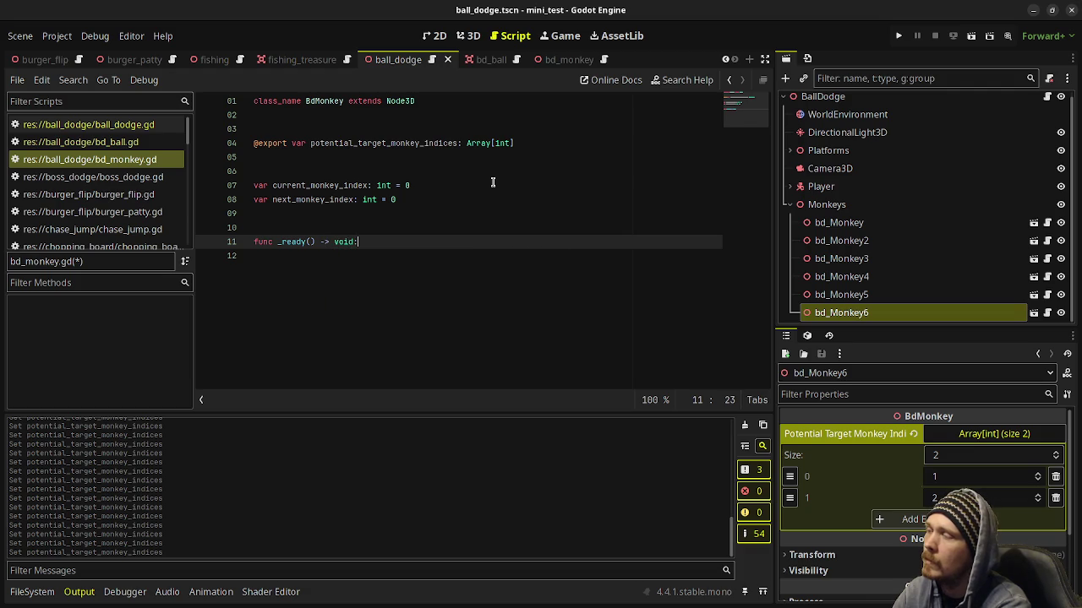
key("Return")
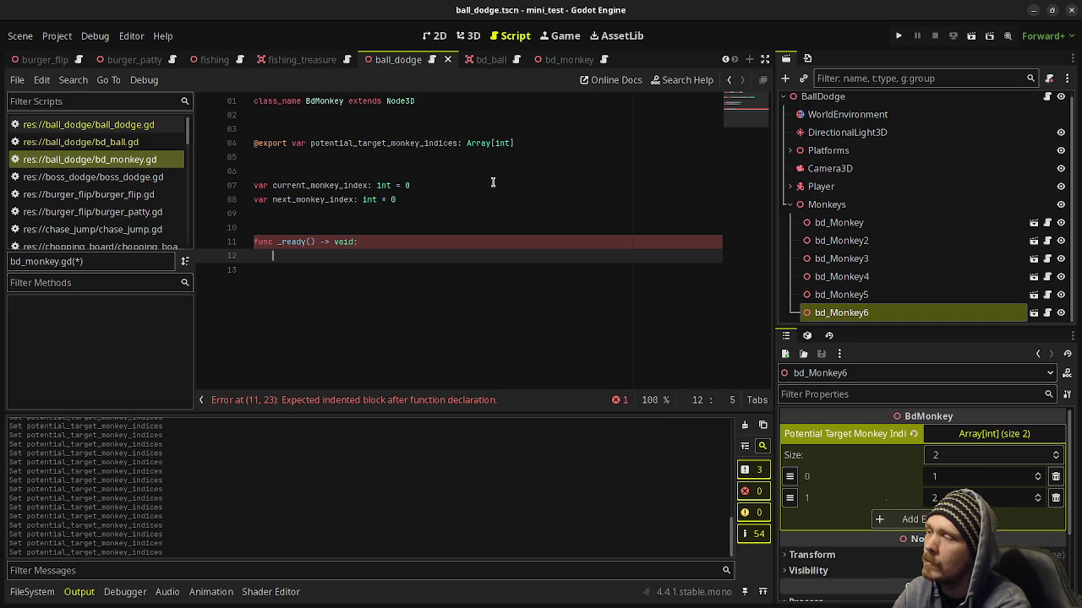
Begin the _ready body with var current_monkey: BDMonkey = as an unfinished line.
type("var current_m")
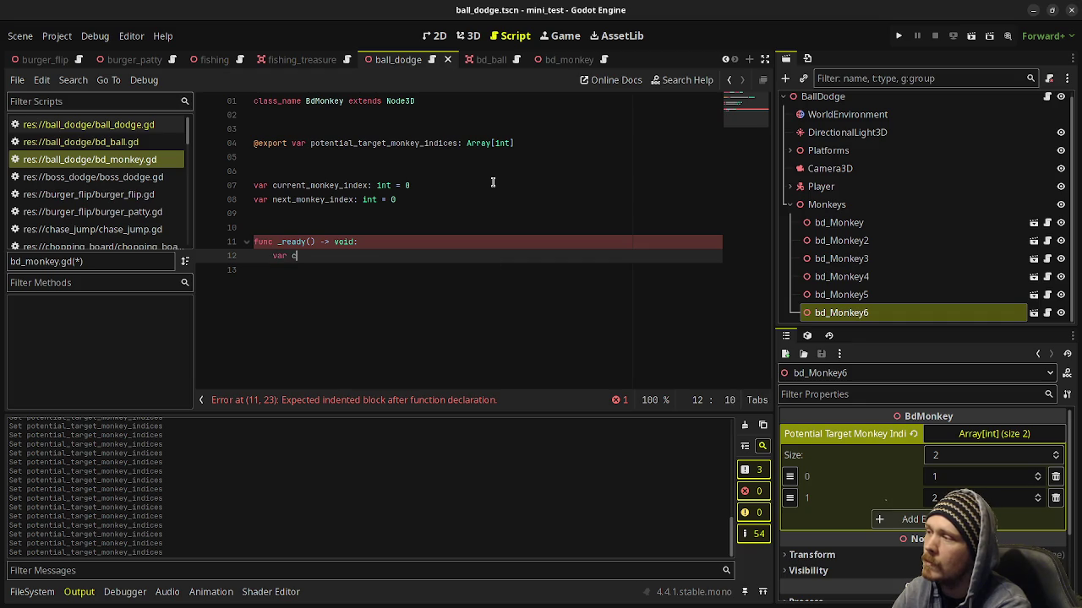
type("onkey: M")
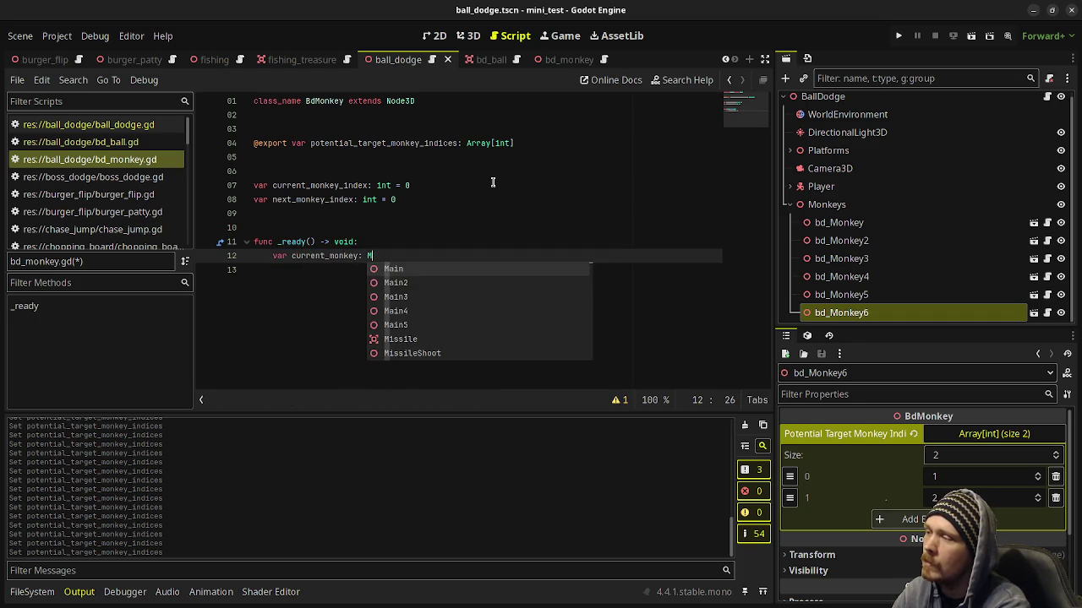
key("Escape")
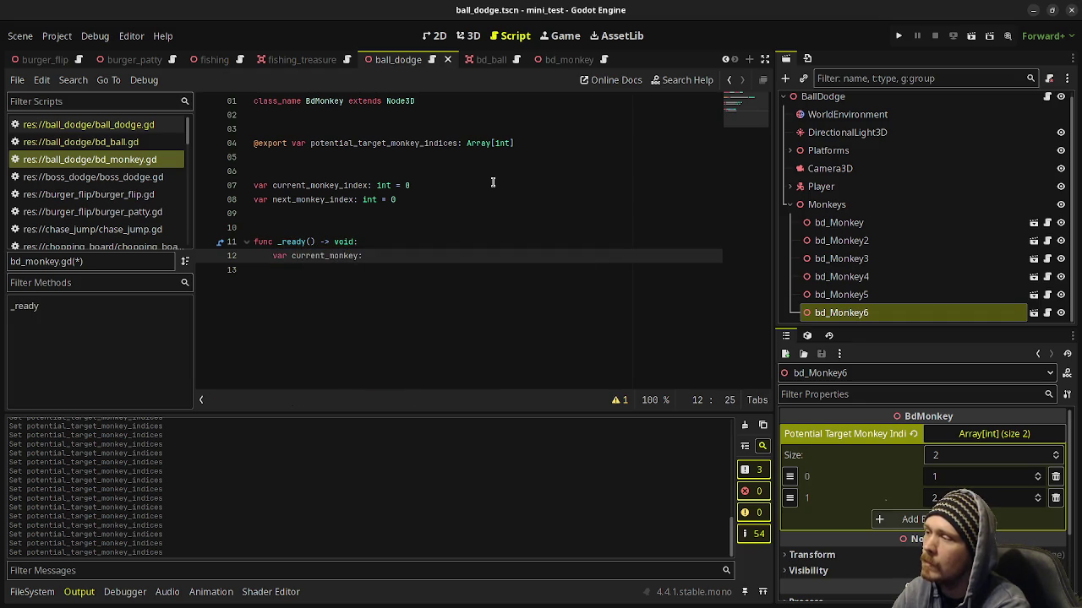
key("BackSpace")
type("BDMonkey")
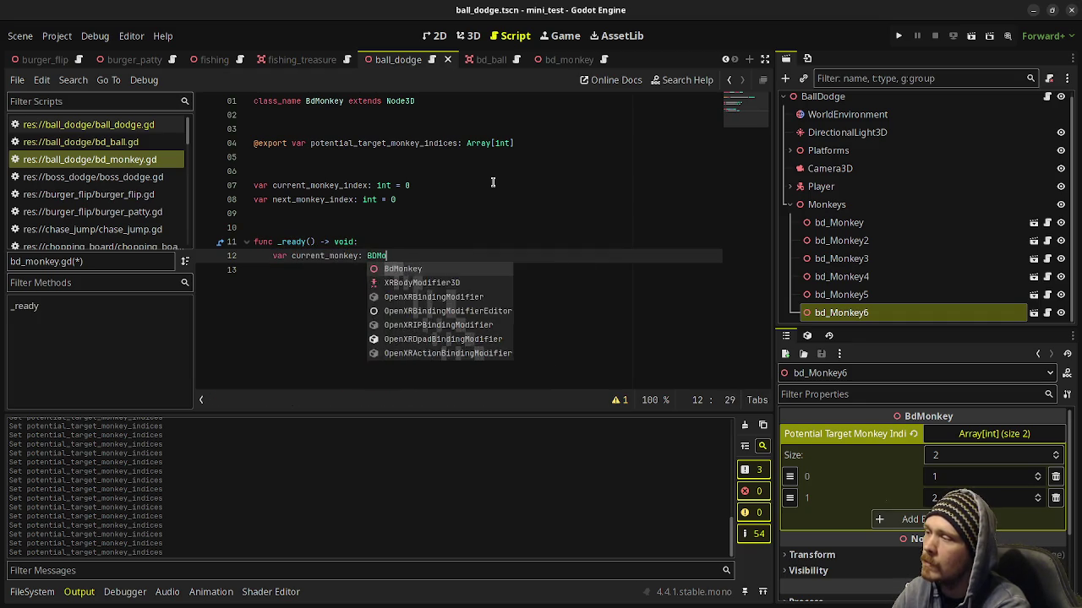
type(" =")
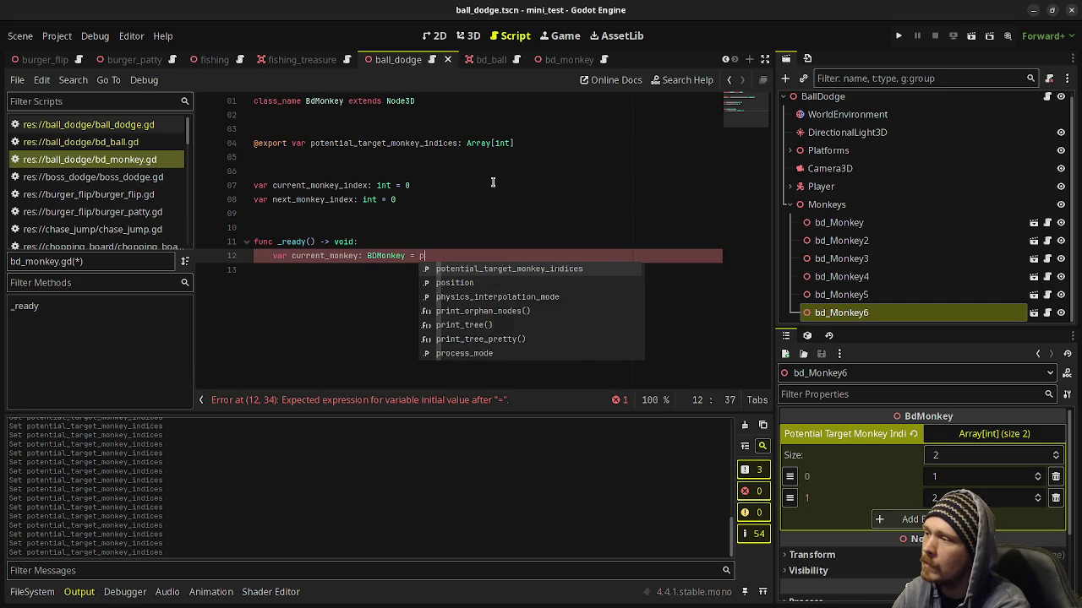
type("poten")
key("BackSpace")
key("BackSpace")
key("BackSpace")
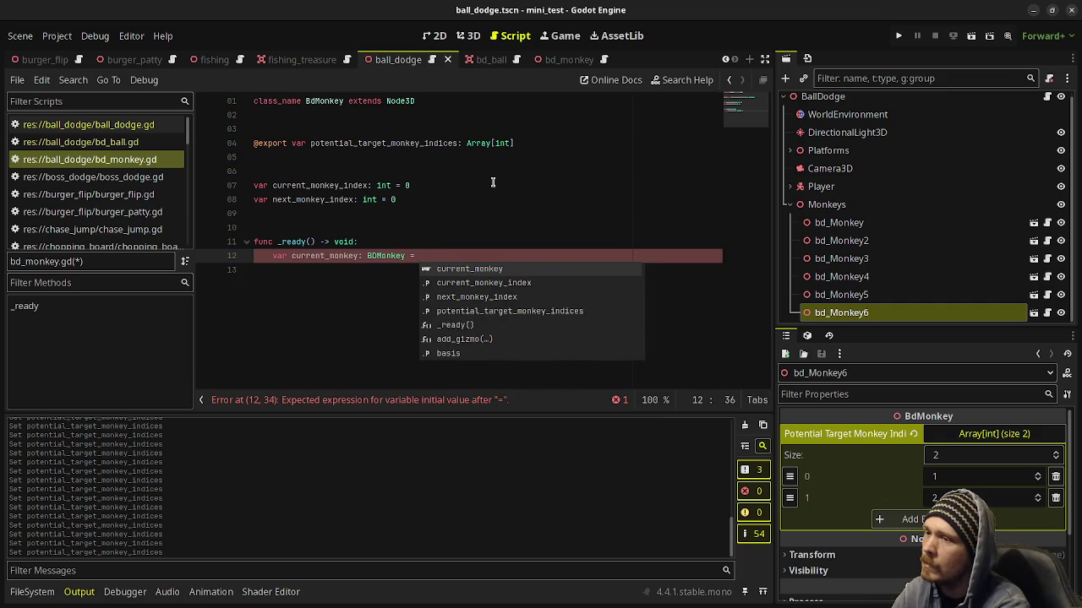
left_click(388, 169)
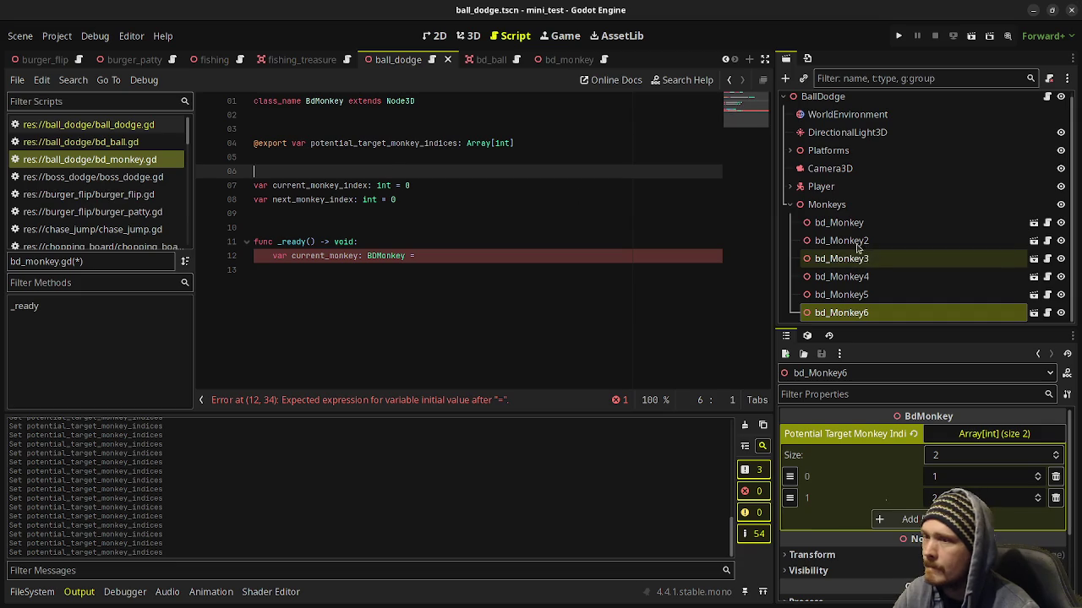
mouse_move(826, 204)
left_mouse_down()
mouse_move(372, 226)
mouse_move(388, 226)
left_mouse_up()
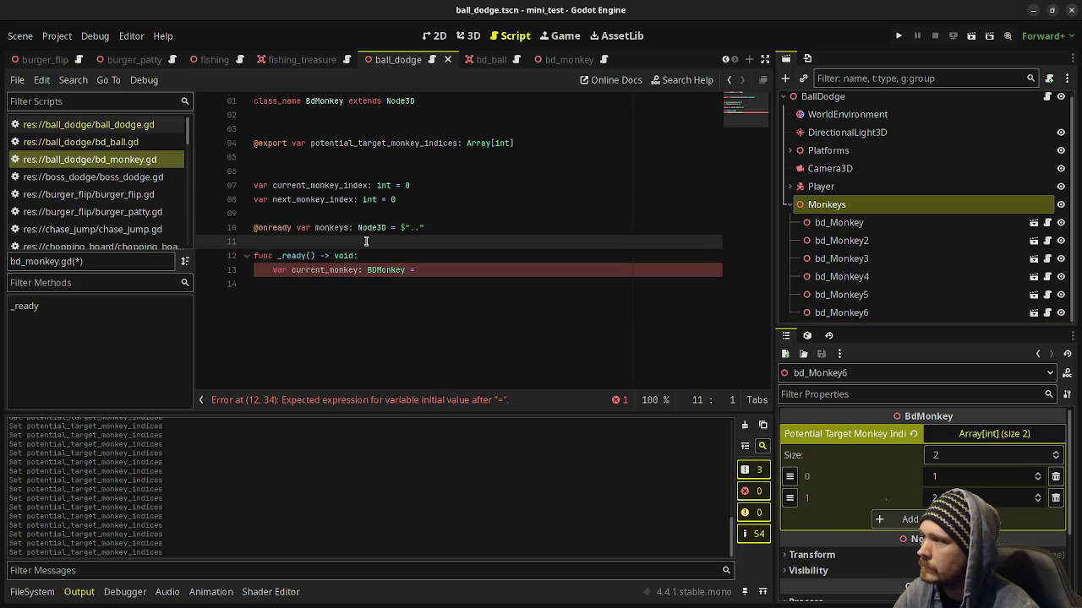
key("Return")
key("Return")
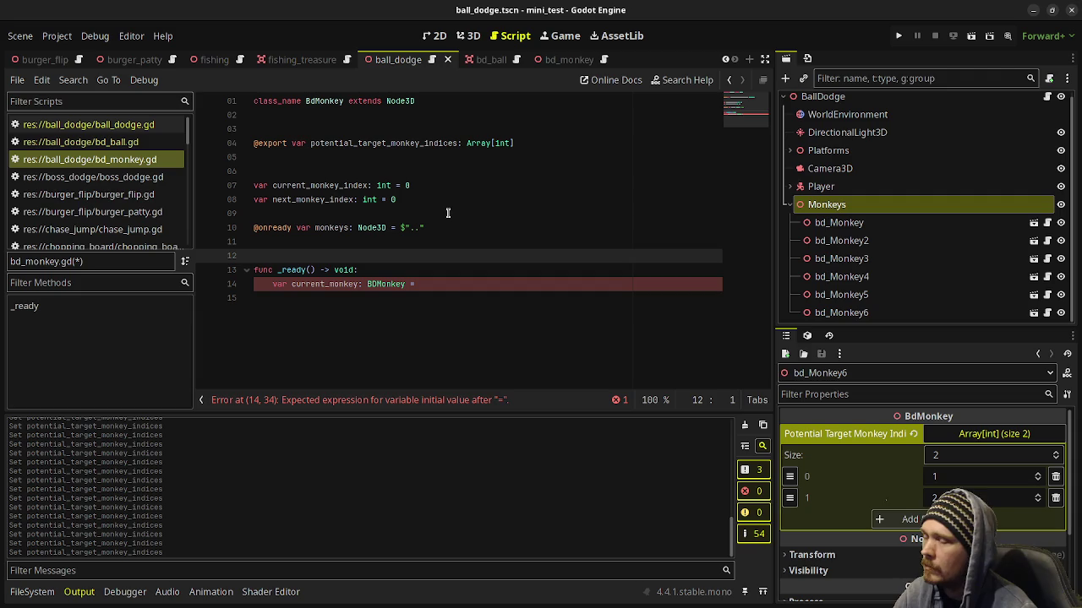
key("BackSpace")
key("ctrl+z")
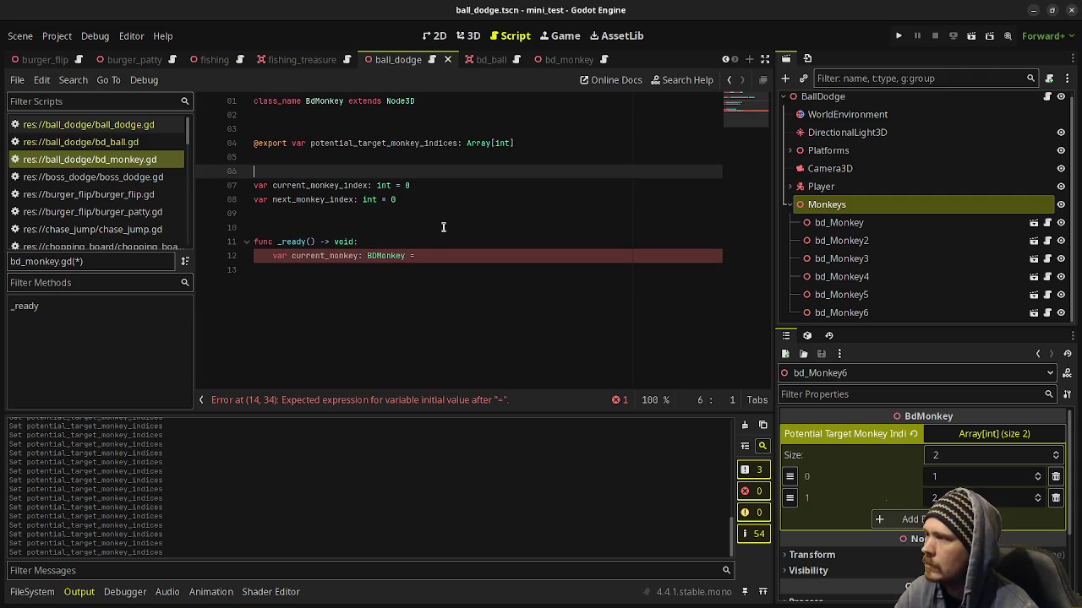
mouse_move(824, 210)
left_mouse_down()
mouse_move(456, 226)
mouse_move(479, 221)
mouse_move(469, 224)
left_mouse_up()
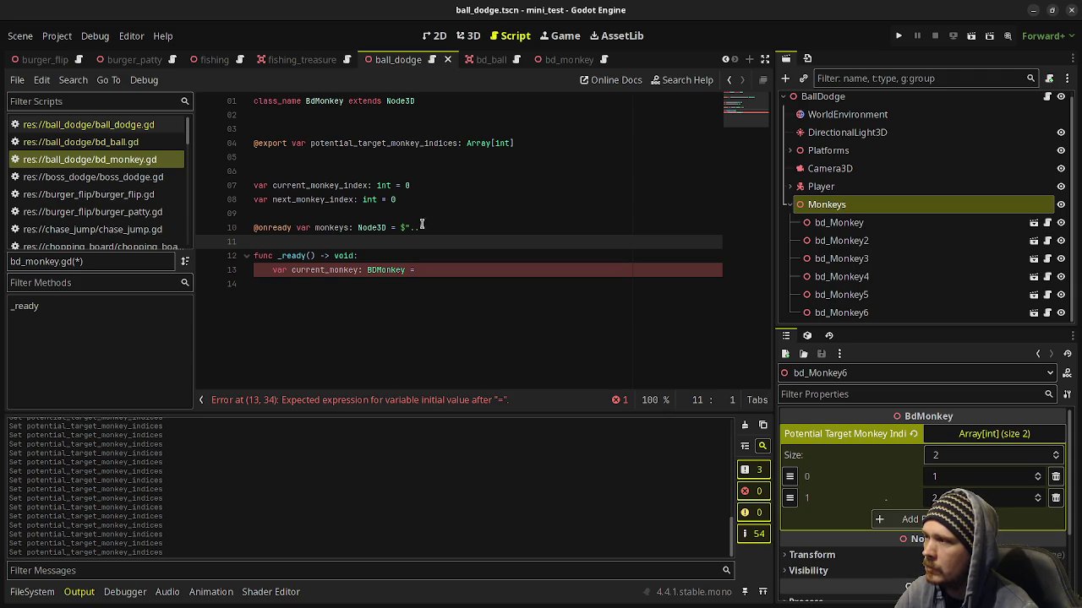
left_click(427, 227)
key("ctrl+x")
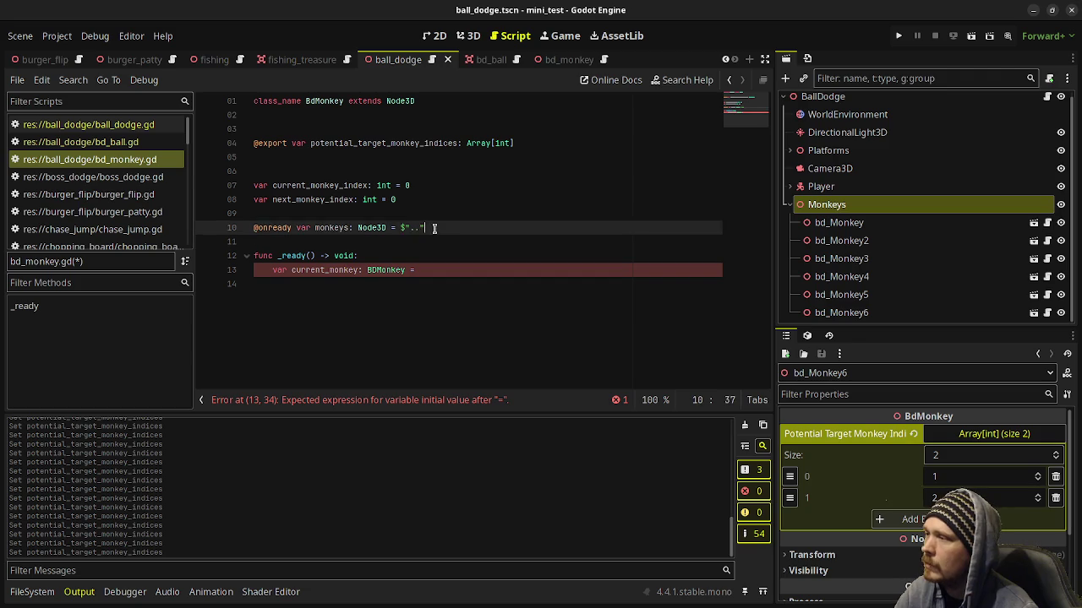
Delete lines 7–12 holding the index variables and _ready code, and save bd_monkey.gd.
key("Up")
key("Up")
key("Up")
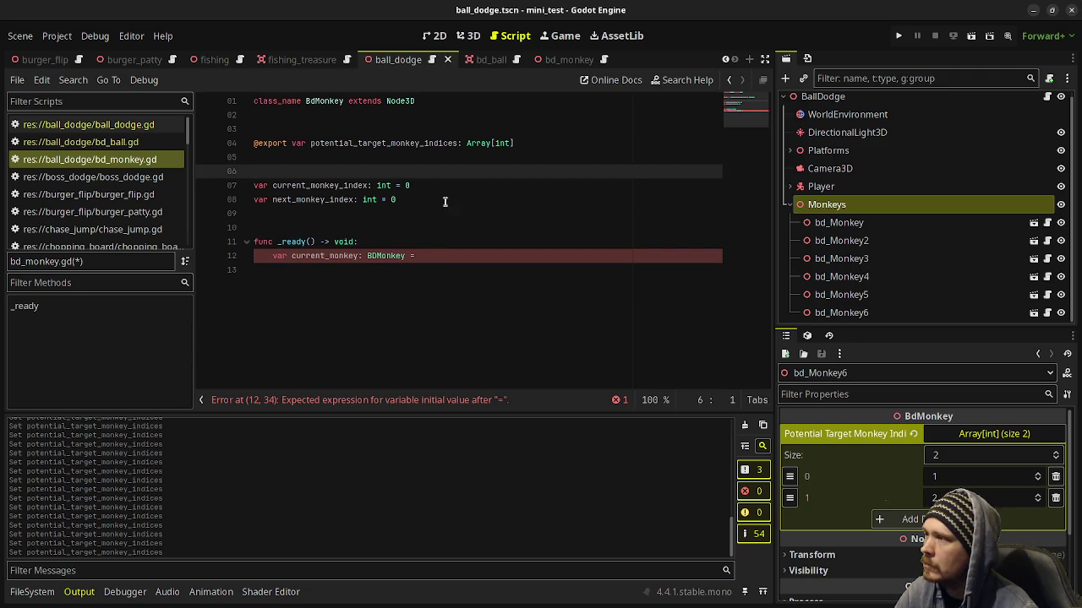
key("Down")
key("Down")
key("Down")
key("End")
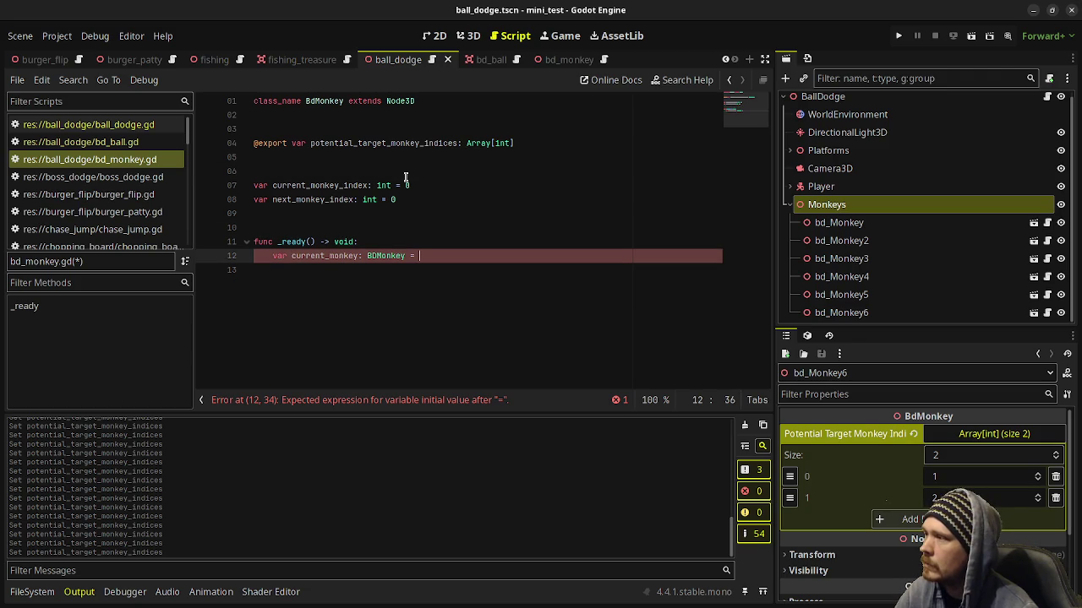
left_click_drag(440, 257, 402, 255)
left_click_drag(303, 227, 237, 186)
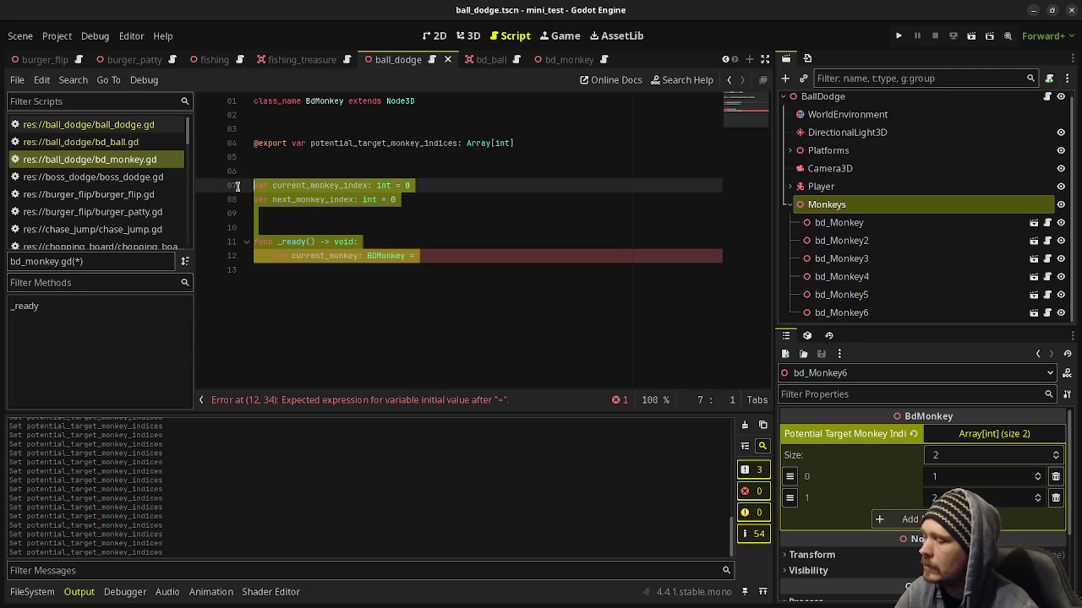
key("BackSpace")
key("BackSpace")
key("BackSpace")
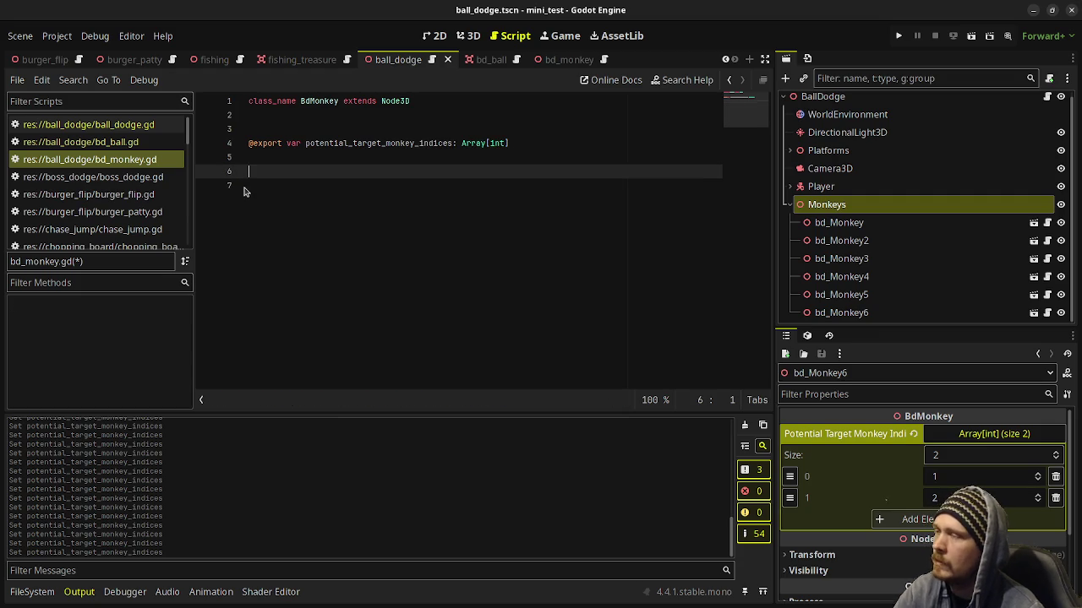
key("ctrl+s")
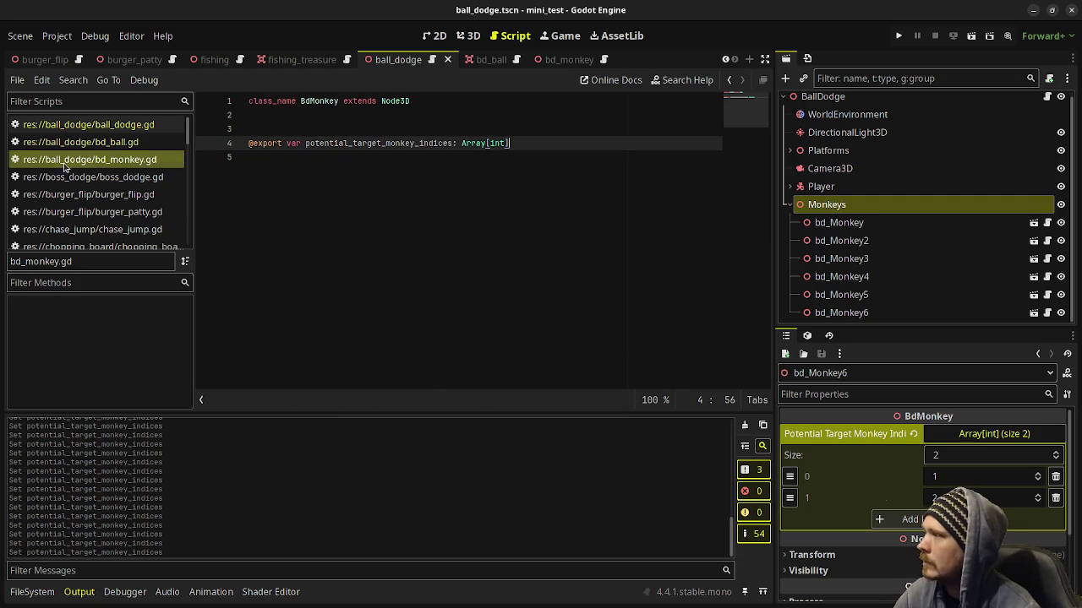
left_click(93, 125)
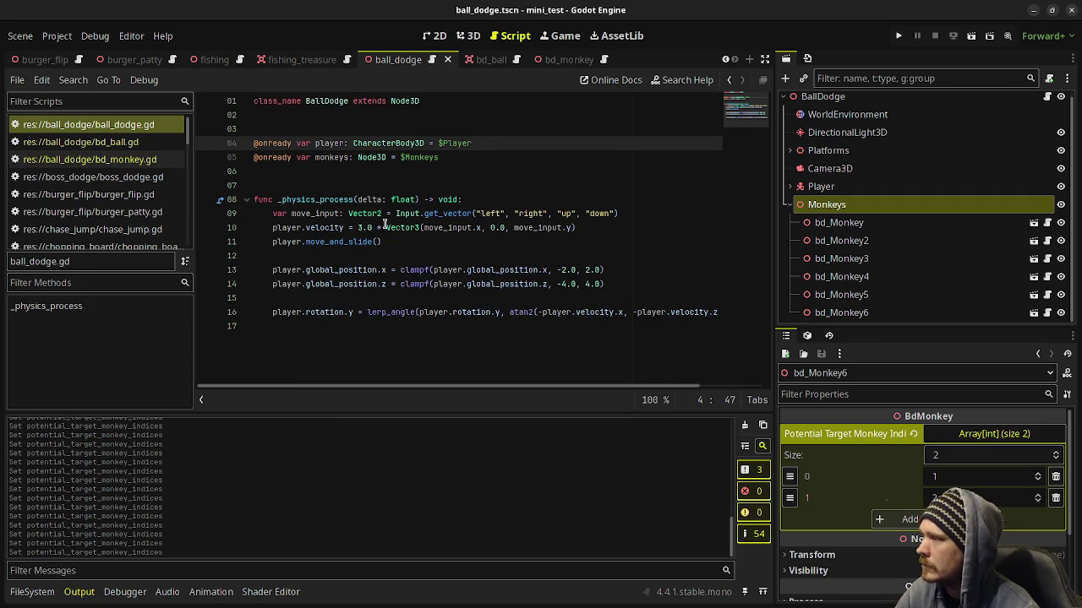
left_click(444, 158)
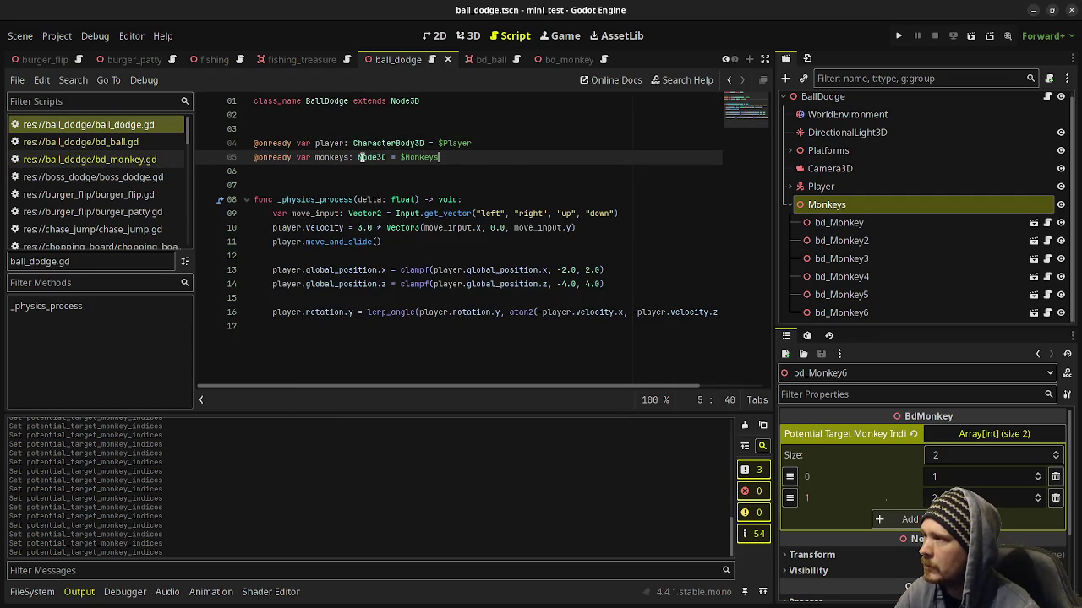
mouse_move(361, 158)
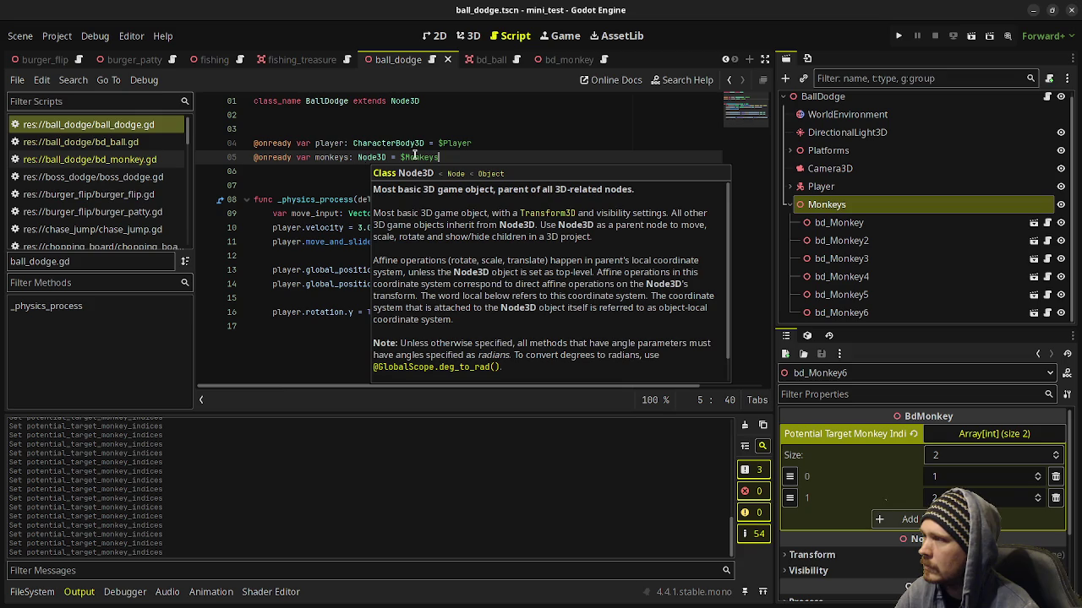
left_click(386, 181)
key("Return")
type("var current_monkey_index: int = 0 var next_monkey_index: int = 0   func _ready() -> void: var current_monkey: BDMonkey =")
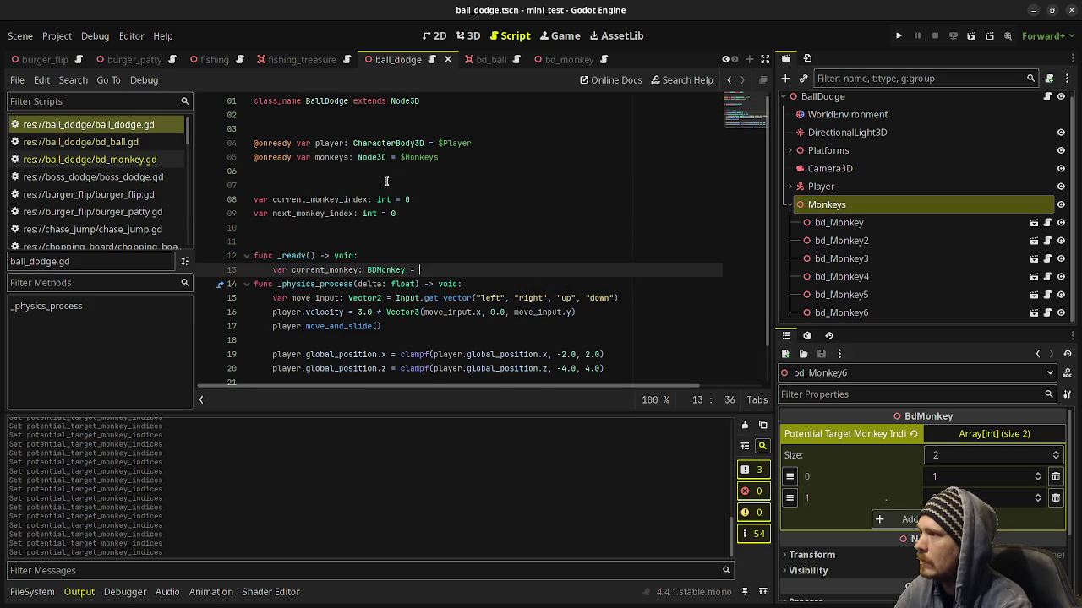
key("Return")
key("Return")
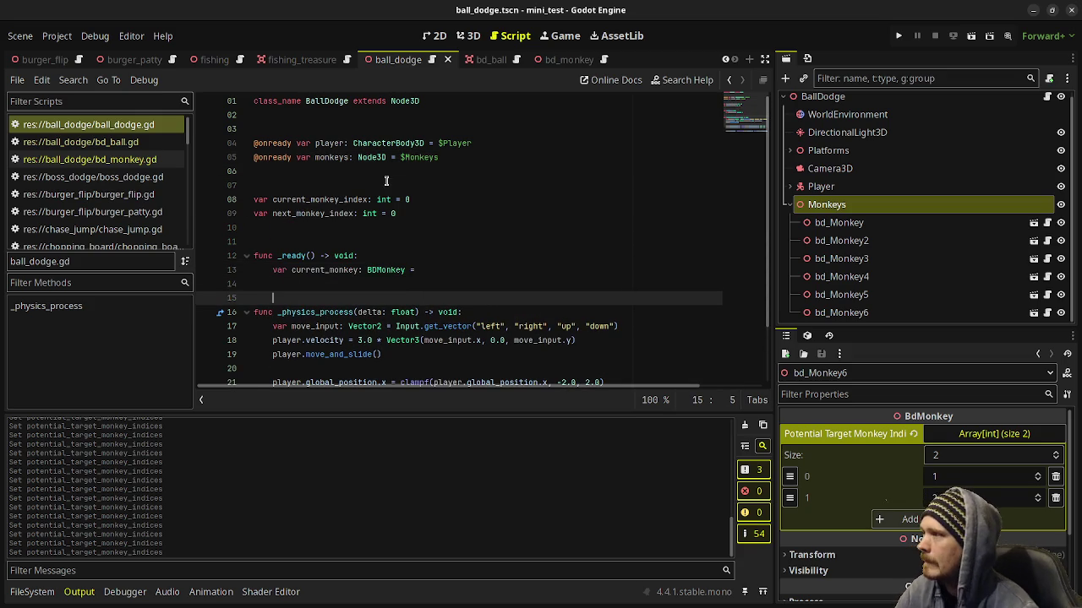
double_click(307, 203)
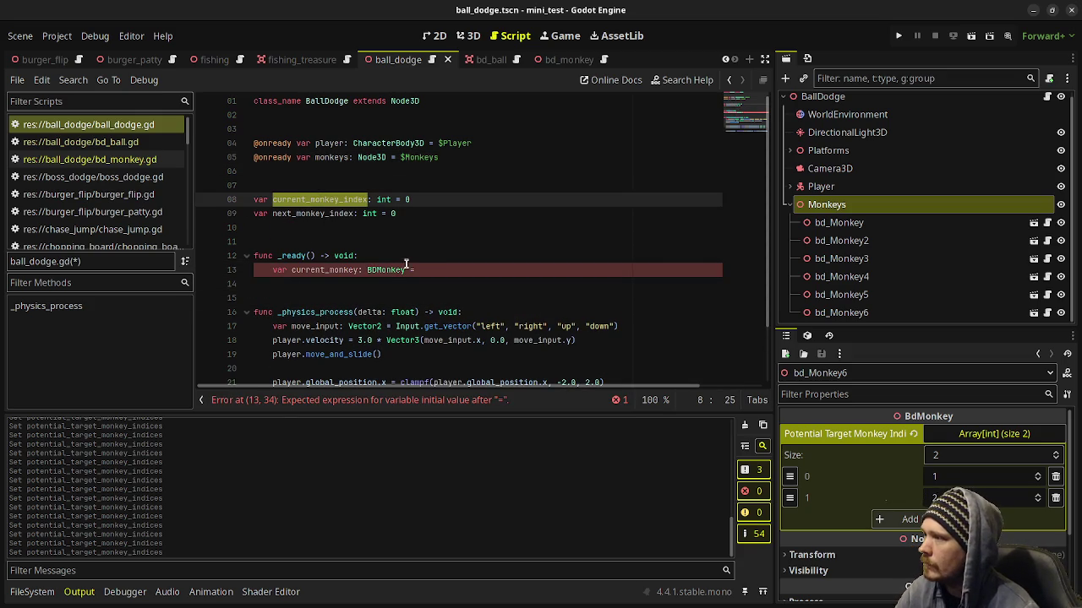
left_click(432, 270)
Assign current_monkey from monkeys.get_child(current_monkey_index) in _ready and save ball_dodge.gd.
type("monkeys.")
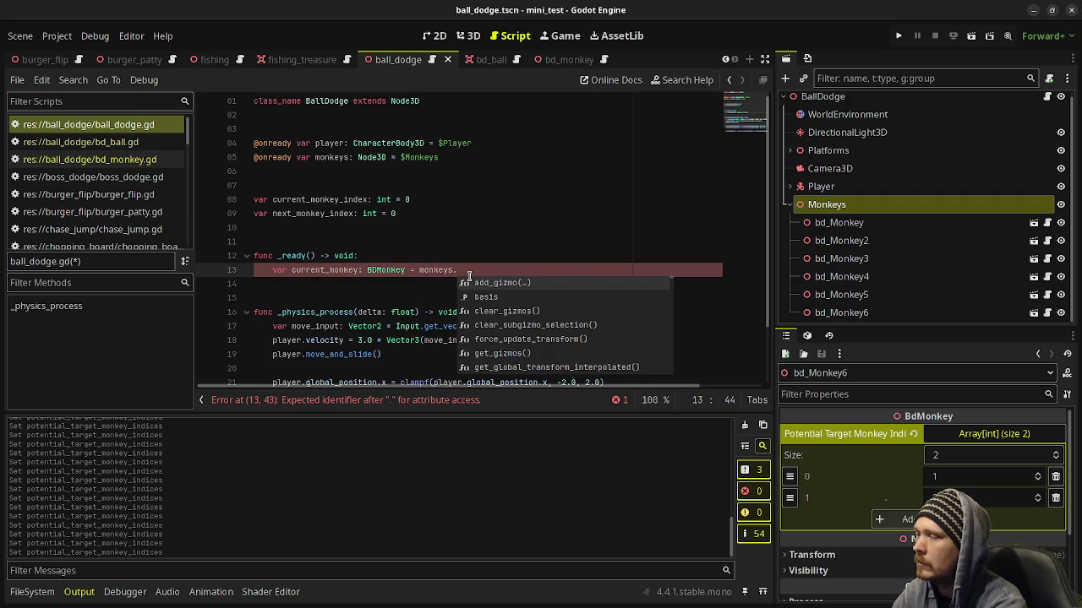
type("get")
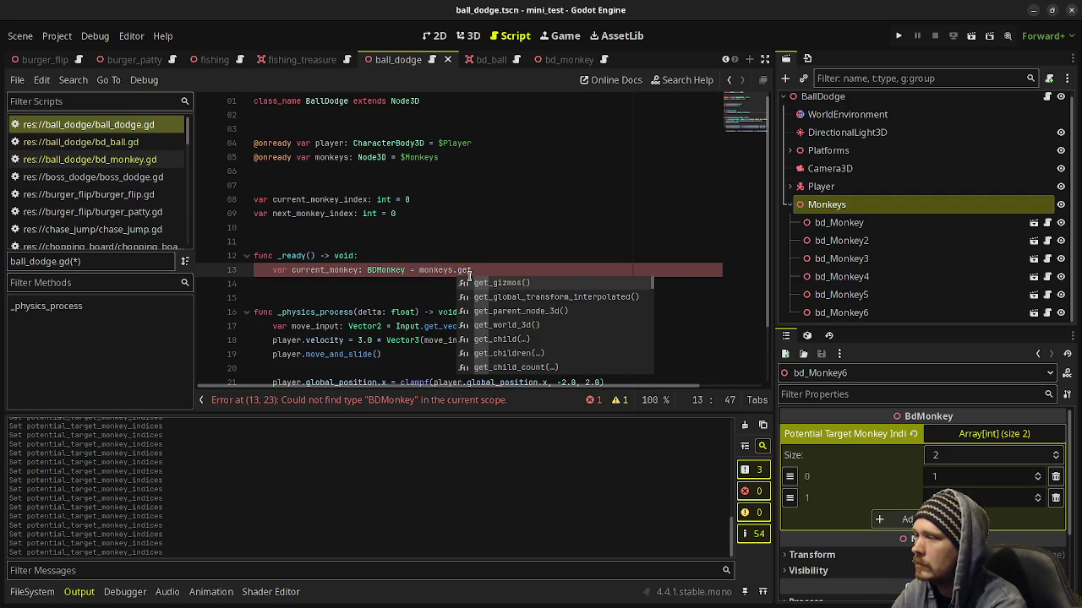
type("_ch")
key("Return")
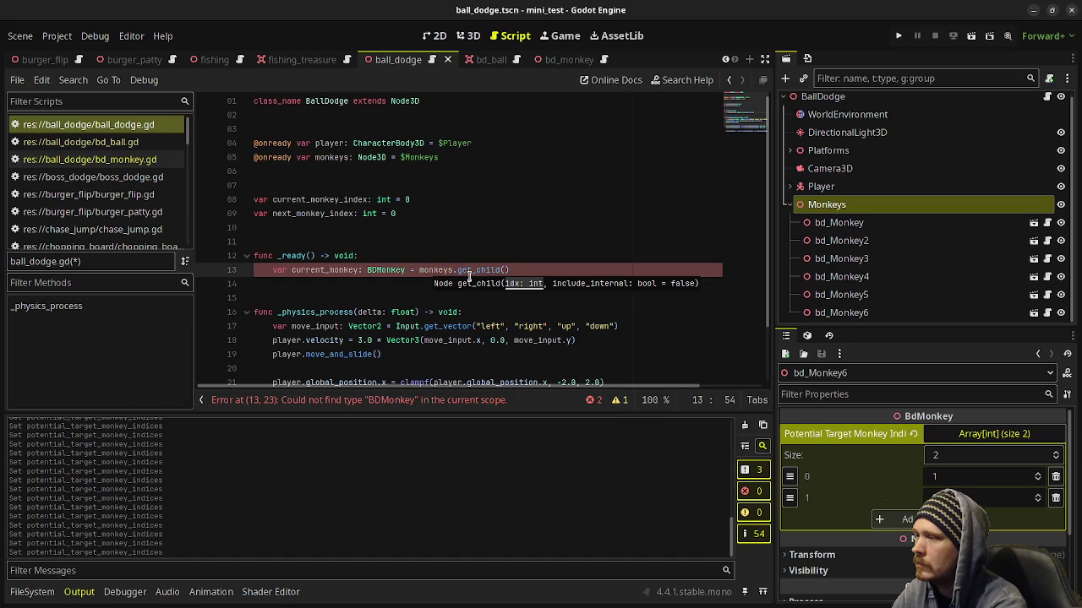
type("current_monke")
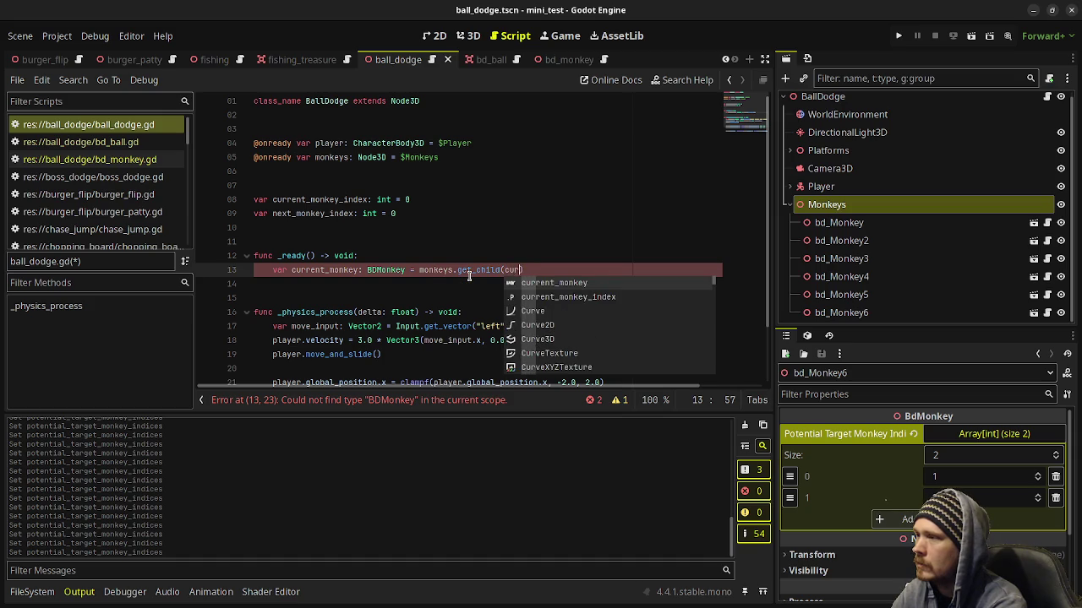
type("y_index")
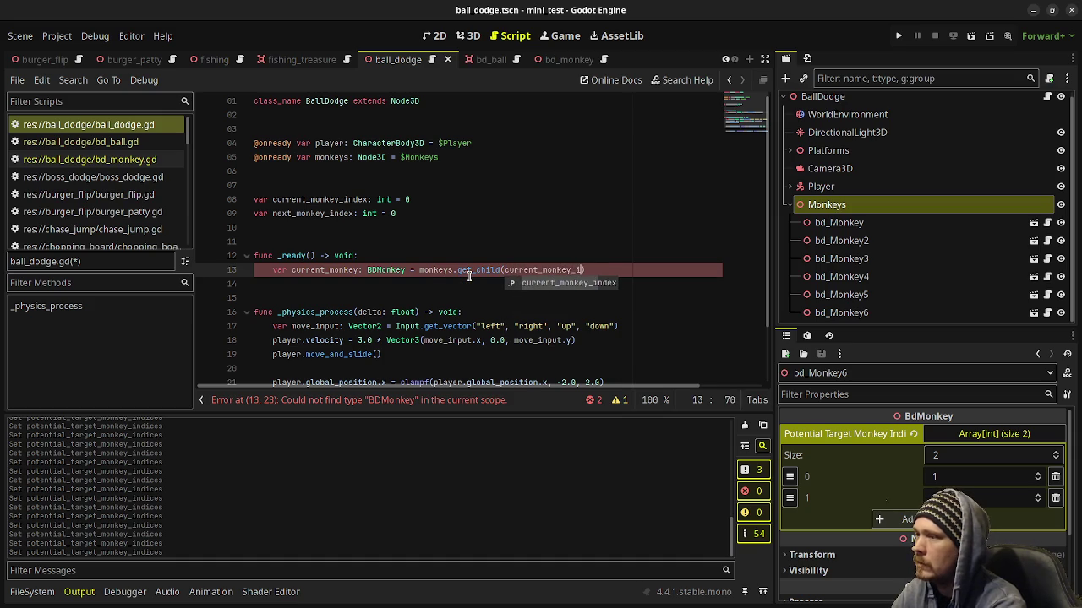
type(")")
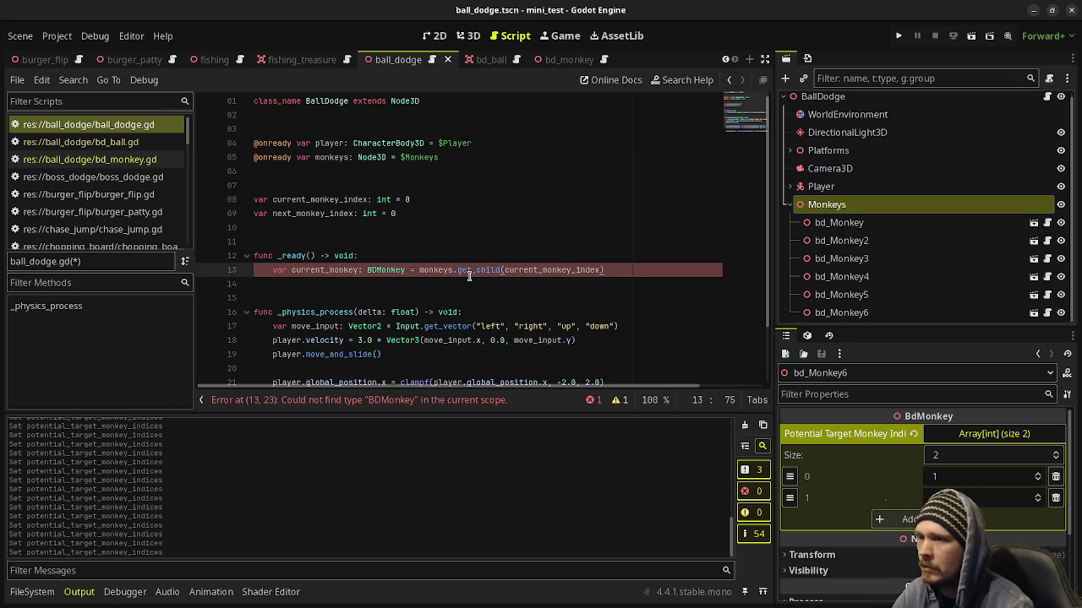
left_click(371, 199)
key("ctrl+s")
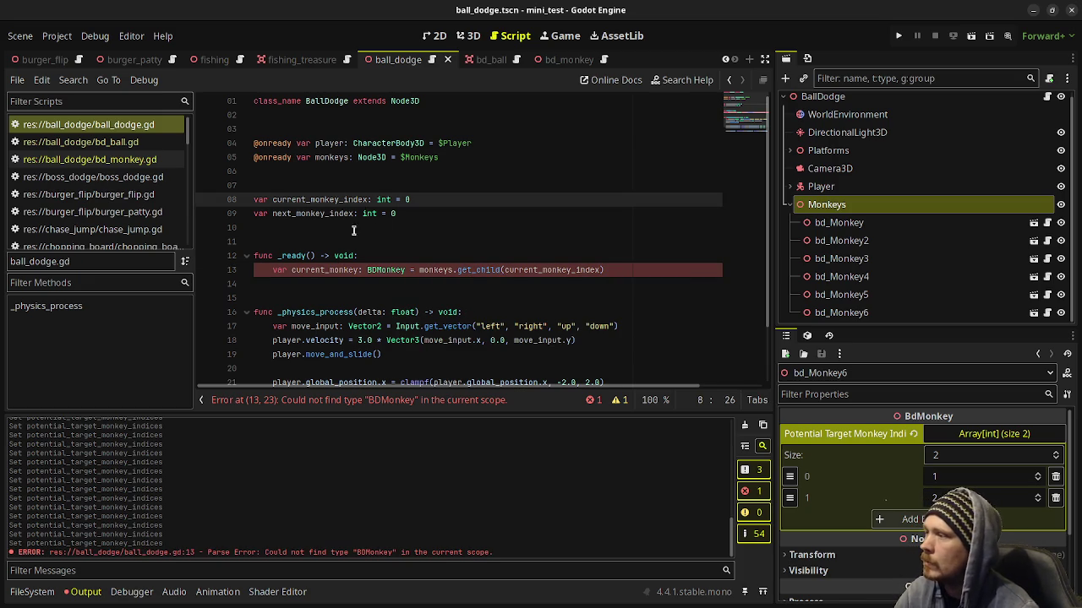
Rename bd_monkey.gd's class_name from BdMonkey to BDMonkey and save it.
left_click(152, 160)
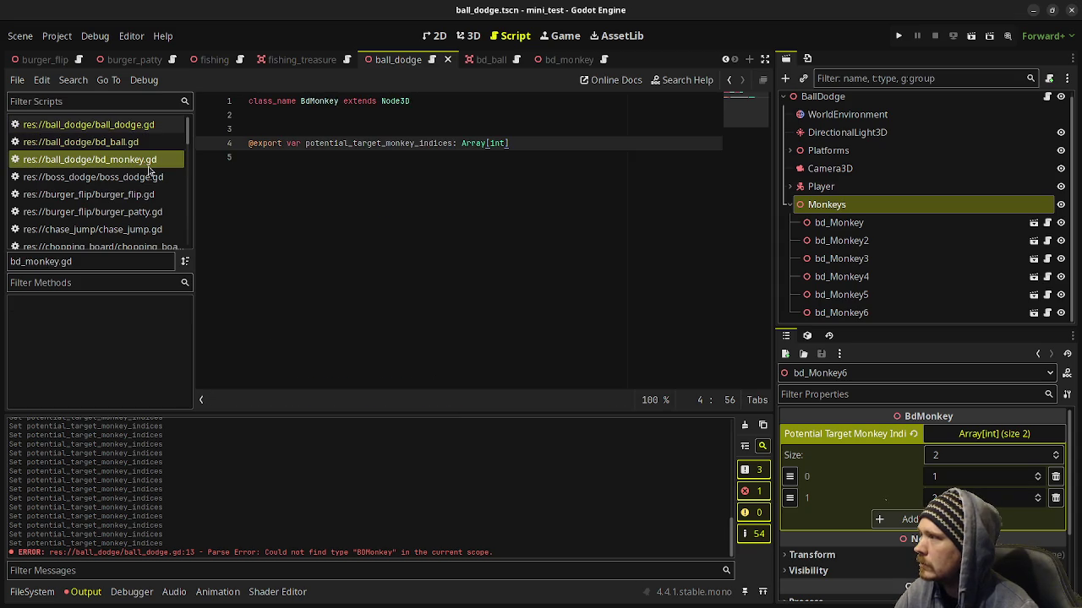
left_click(333, 101)
key("BackSpace")
type("D")
key("ctrl+s")
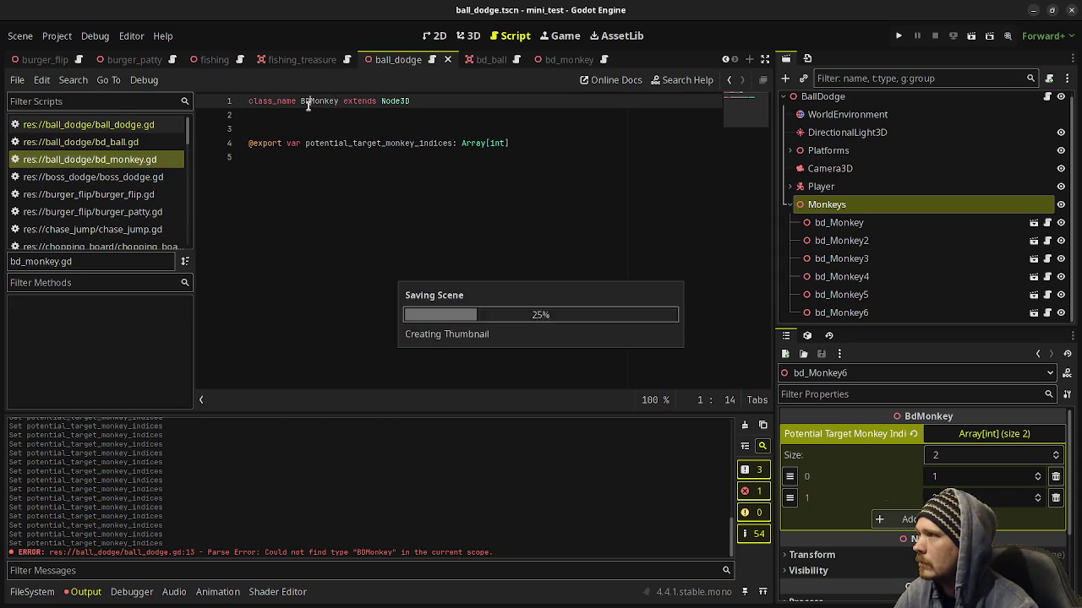
left_click(126, 143)
left_click(159, 129)
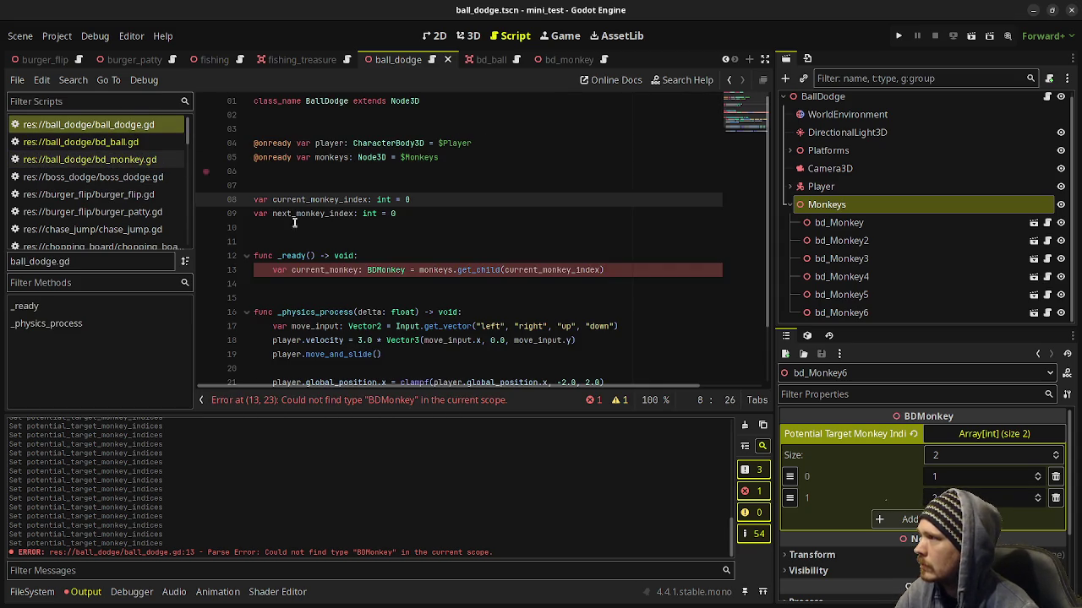
left_click(386, 284)
left_click(605, 270)
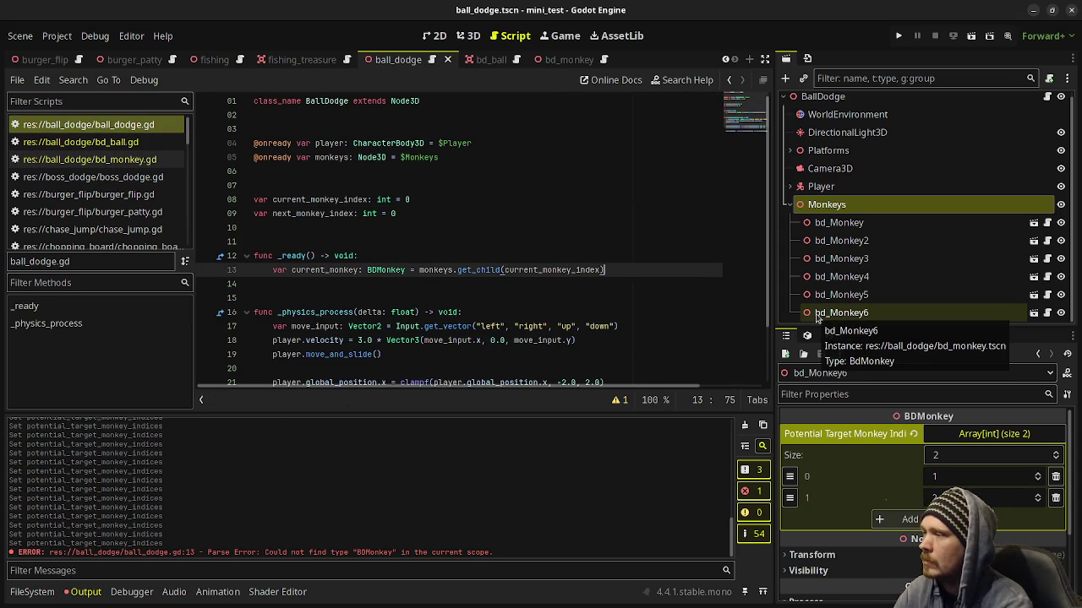
Add the comments '# instantiate ball' and '# position at current monkey pos' below the get_child line.
key("Return")
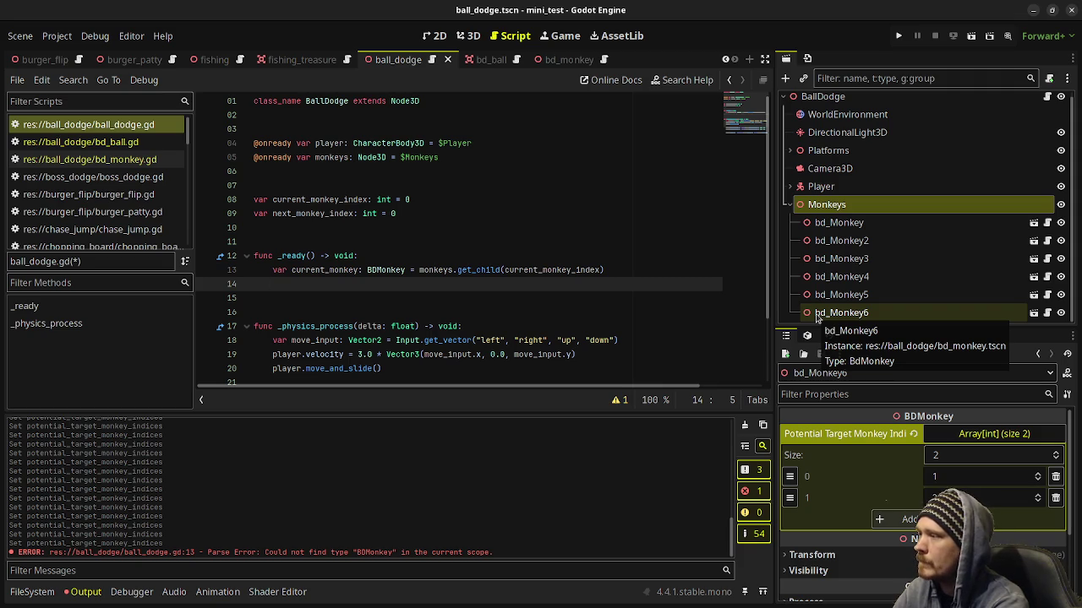
key("Return")
type("# instnatio")
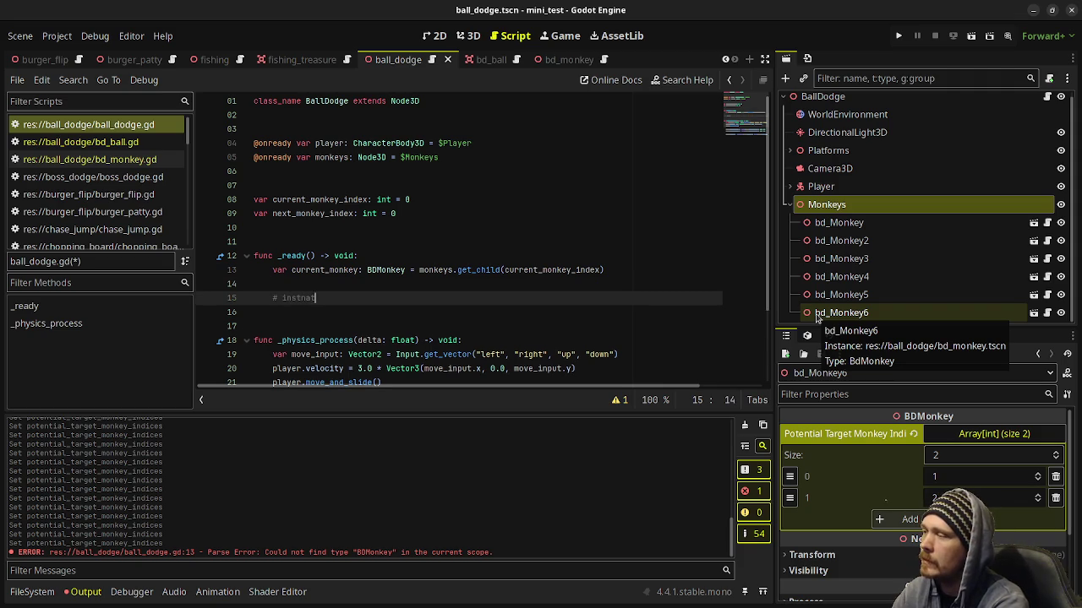
key("BackSpace")
key("BackSpace")
key("BackSpace")
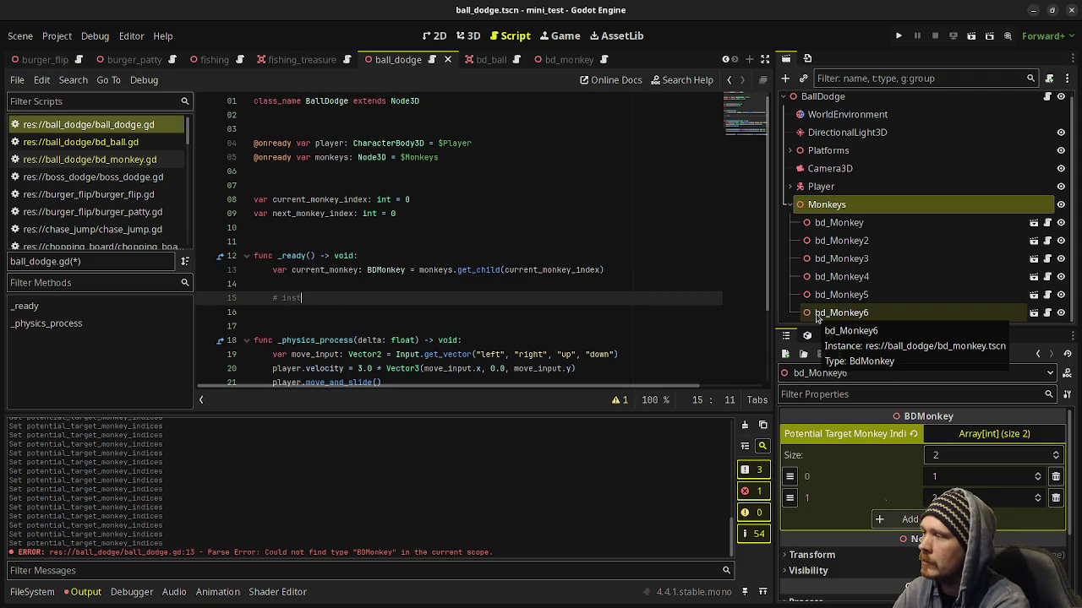
type("antiate ")
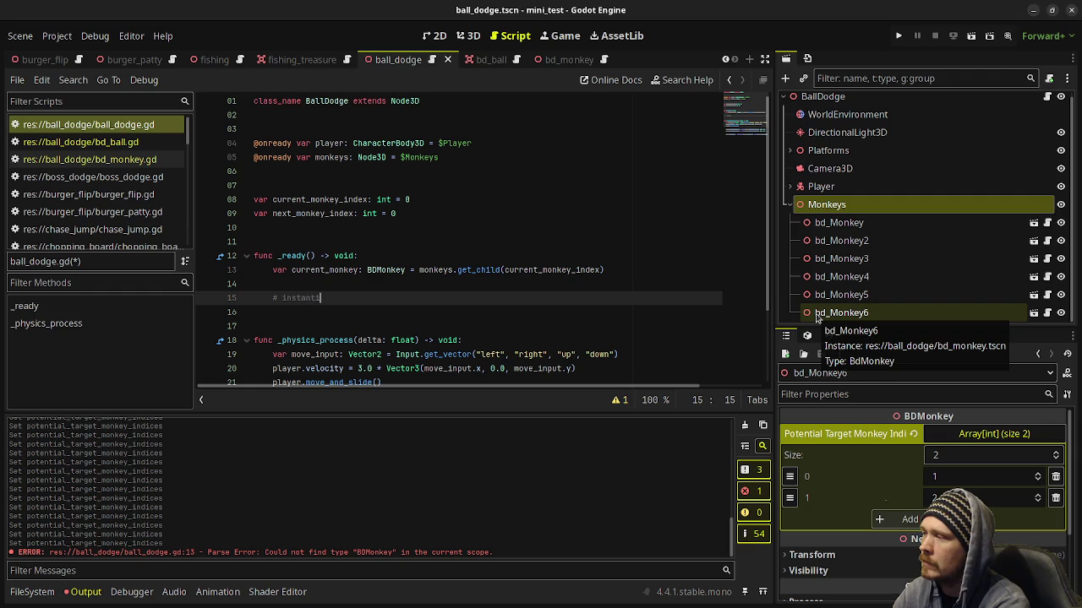
type("ball")
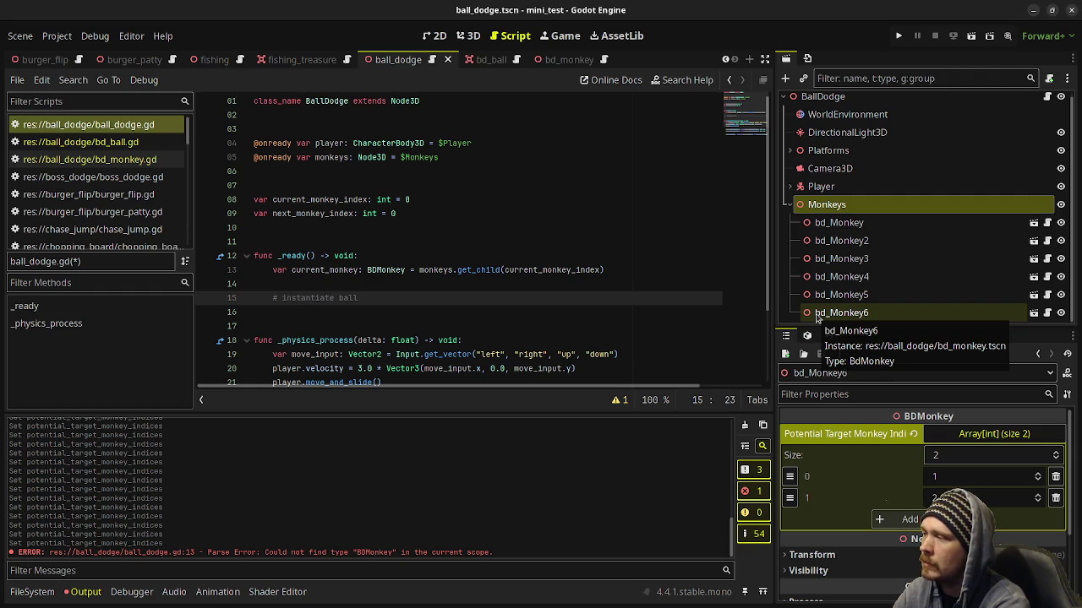
key("Return")
type("# position at ")
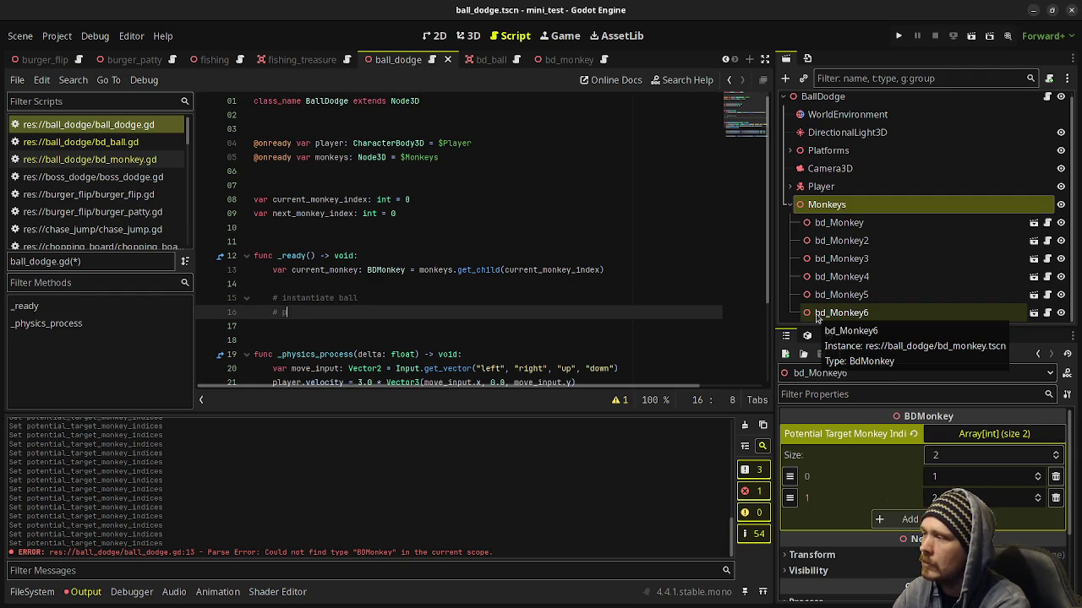
type("current monkey pos")
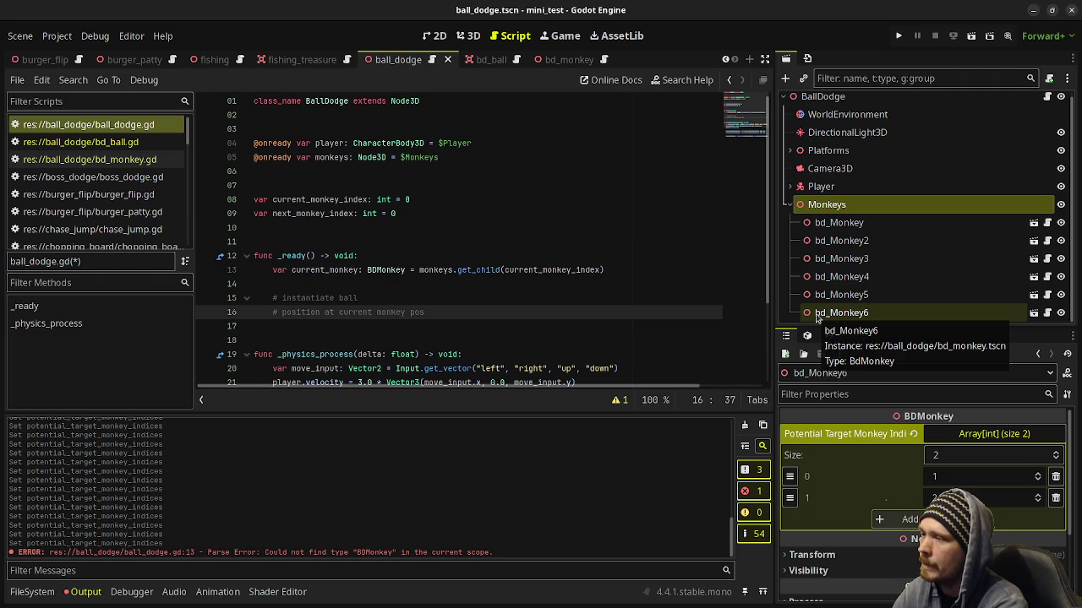
End _ready with a throw_ball() call.
key("Return")
key("Return")
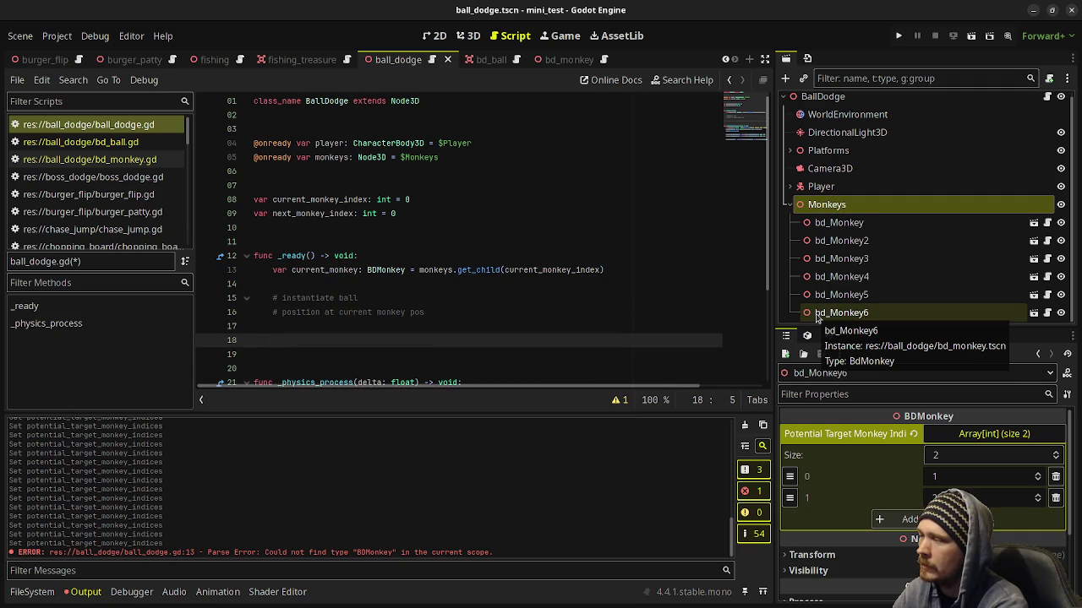
type("throw_ball()")
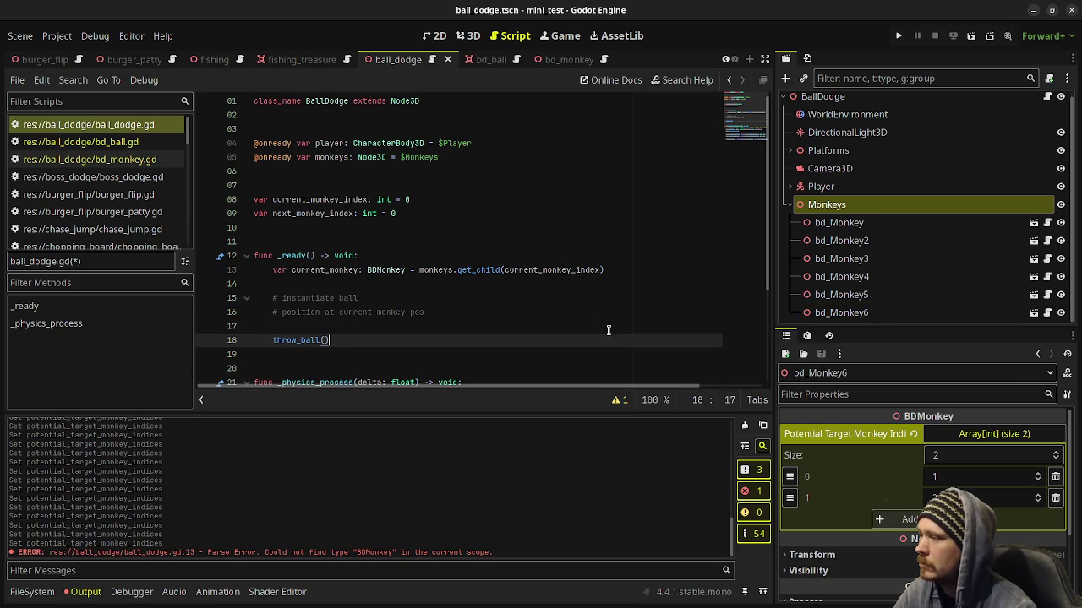
scroll(524, 329, "down", 3)
left_click(332, 367)
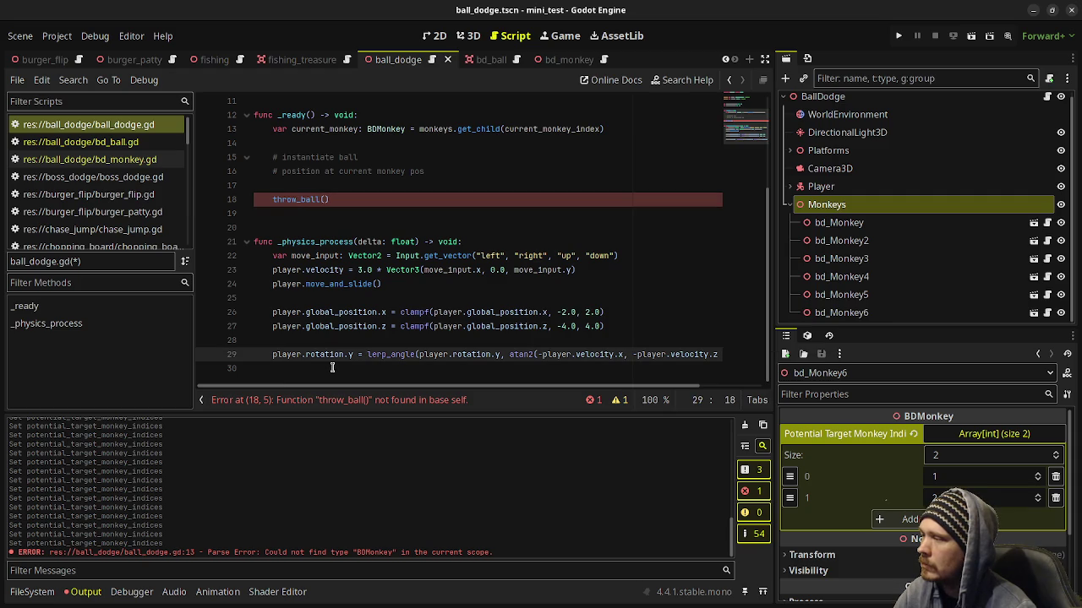
Add func throw_ball() -> void: with the comment '# get random monkey from current monkeys potential targets'.
key("Return")
key("Return")
type("func throw_ba")
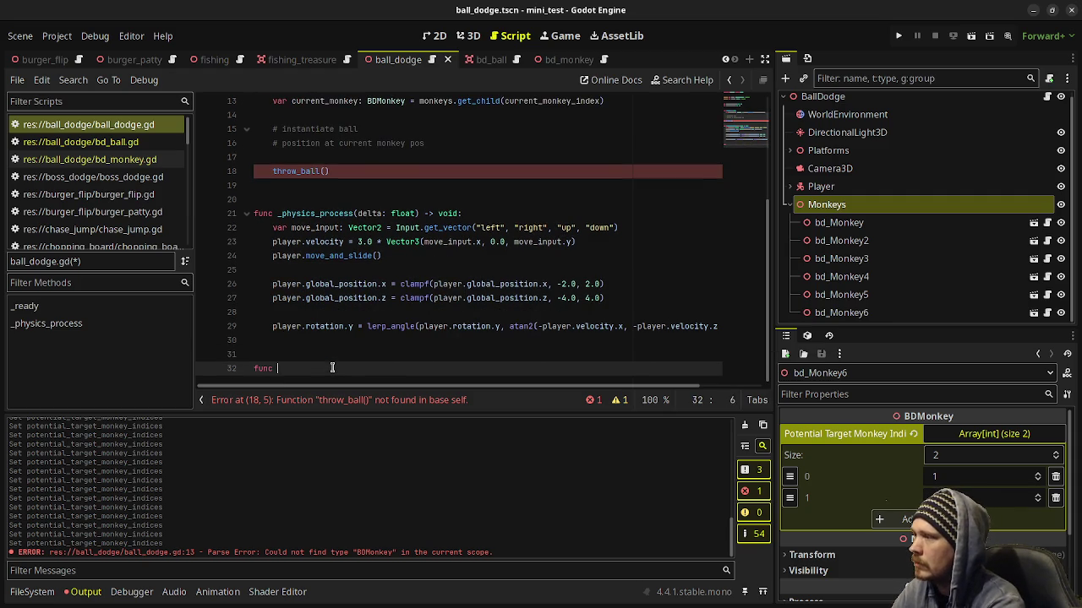
type("ll() -> v")
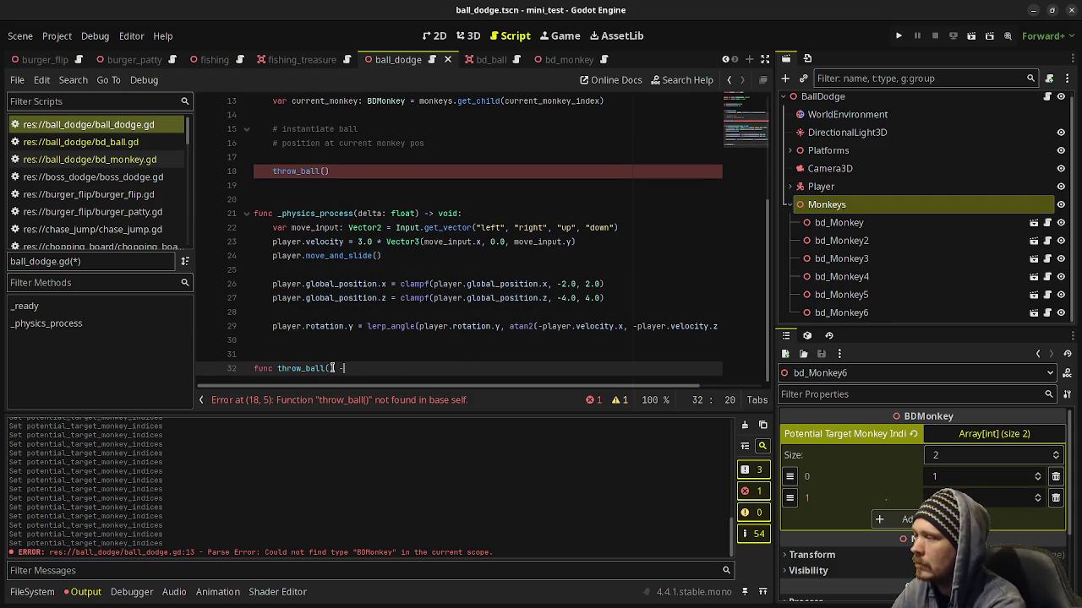
type("oid:")
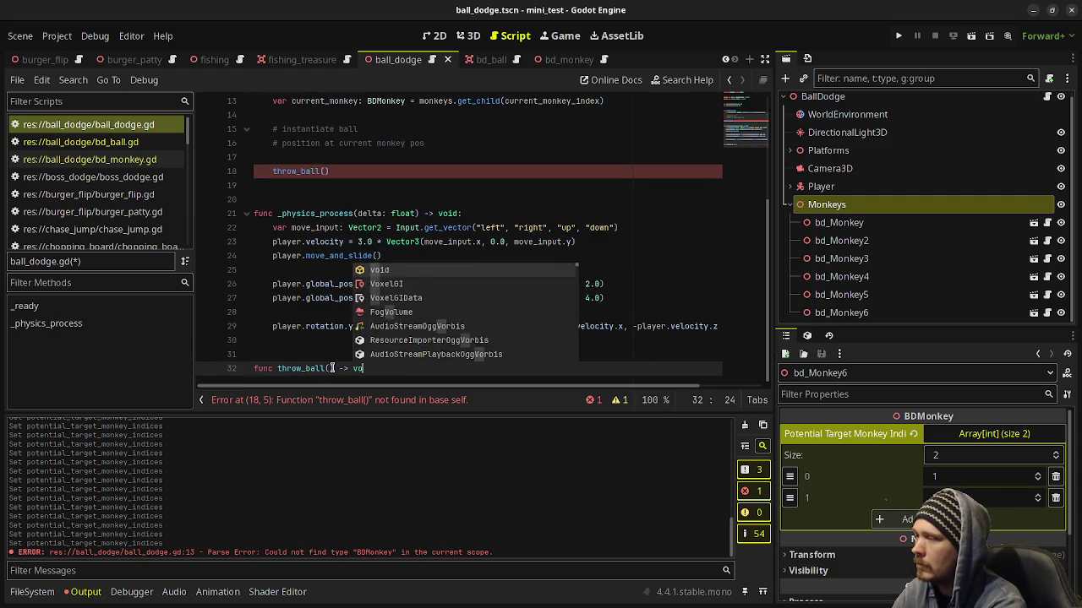
key("Return")
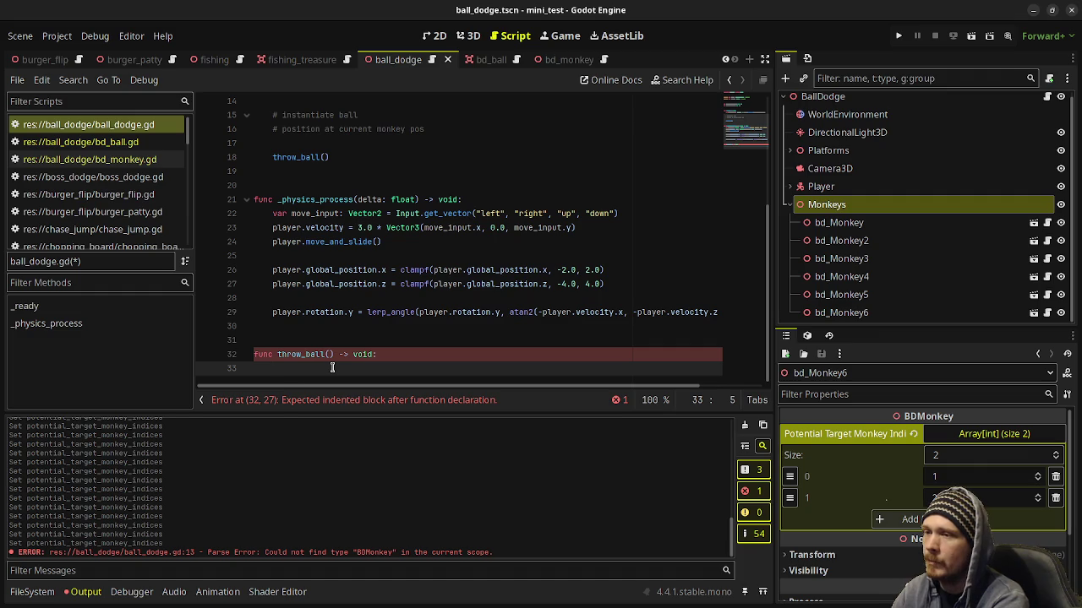
type("# get ")
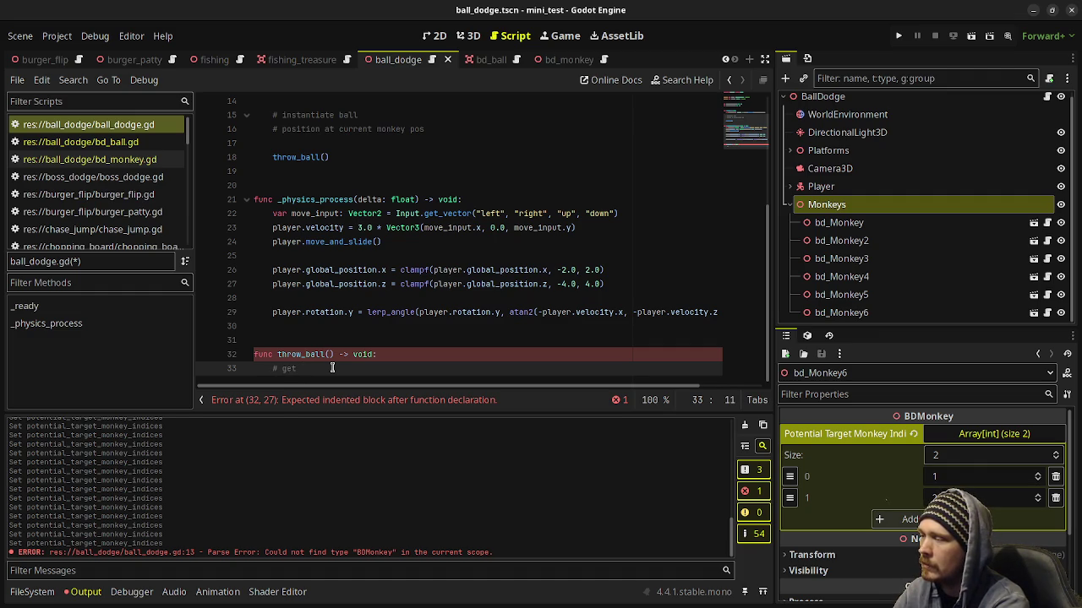
type("random monkey f")
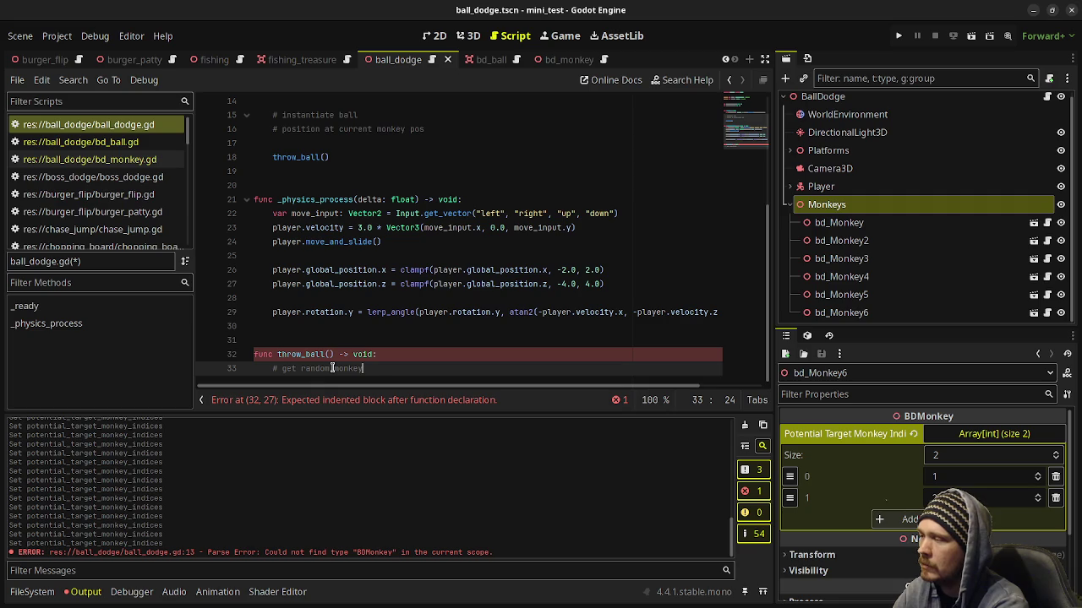
type("rom current monkeys p")
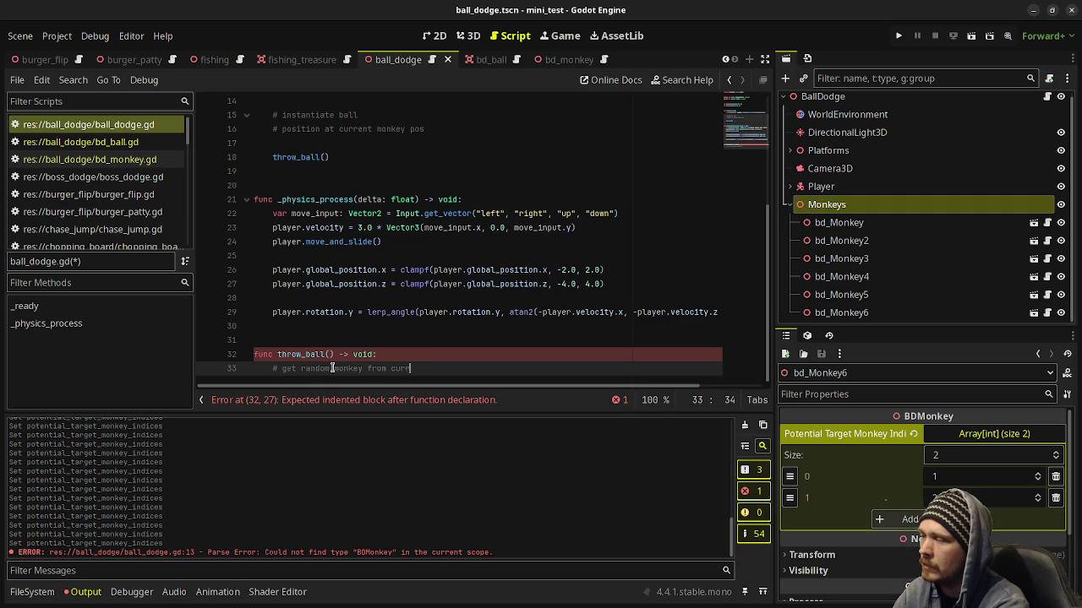
type("otential targ")
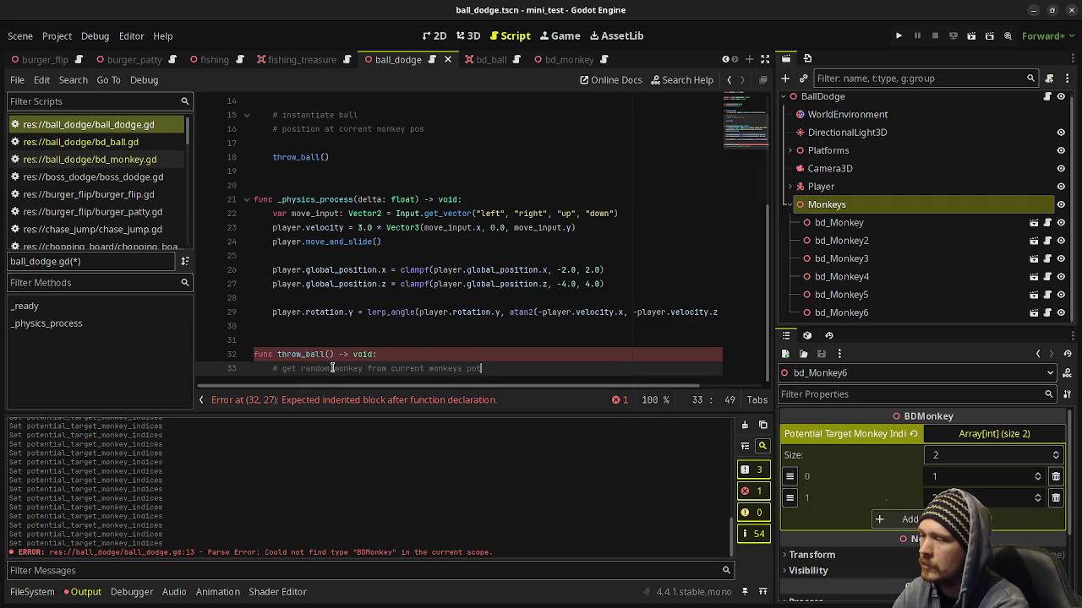
type("ets")
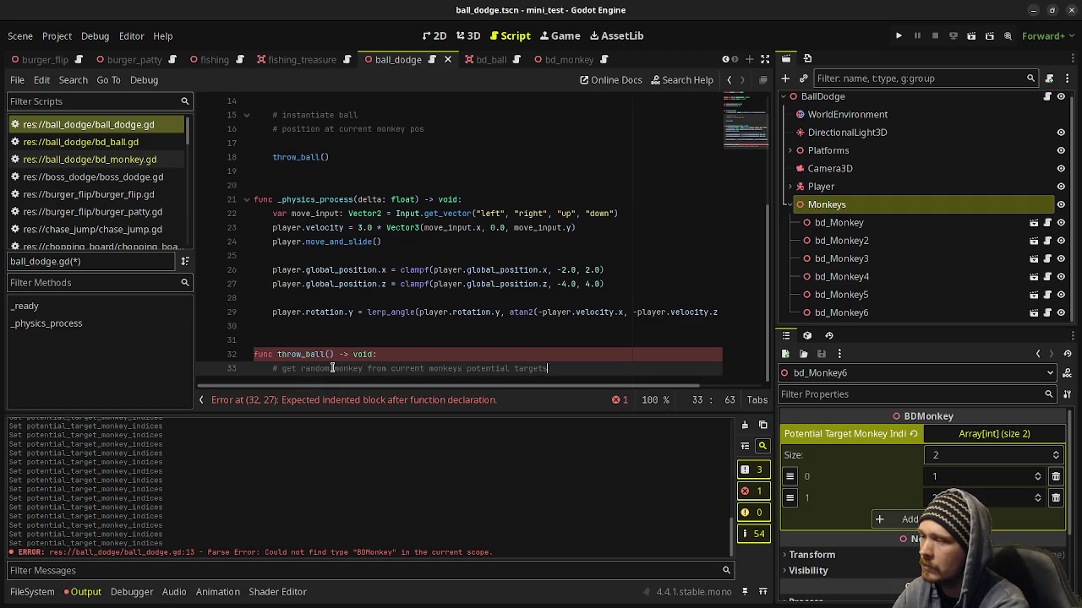
Add the comments '# tween ball to next monkey' and '# await tween finished' in throw_ball().
key("Return")
type("# ")
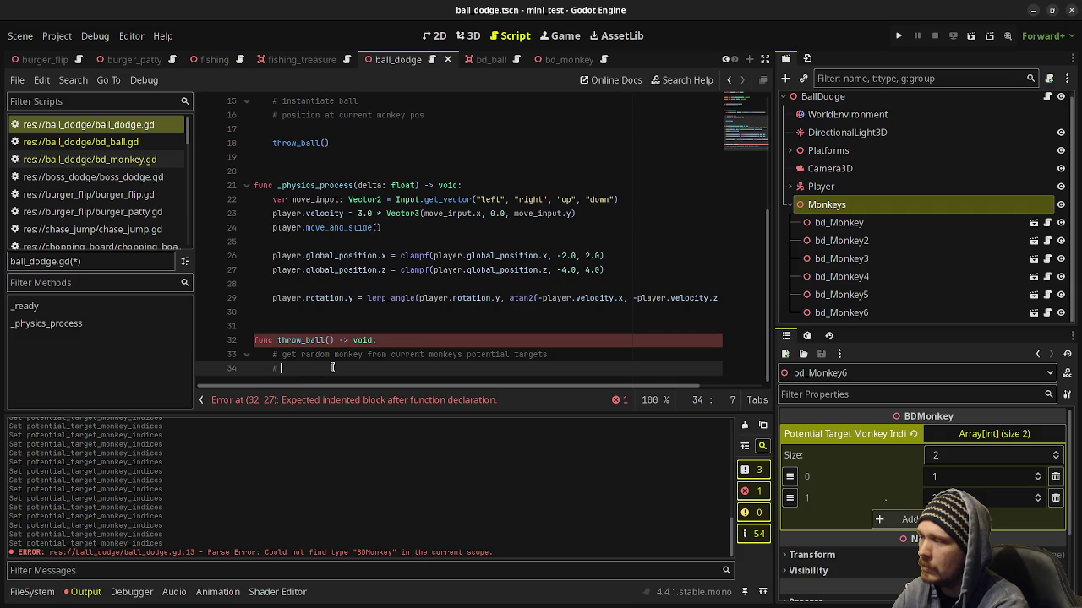
type("lerp ball to ")
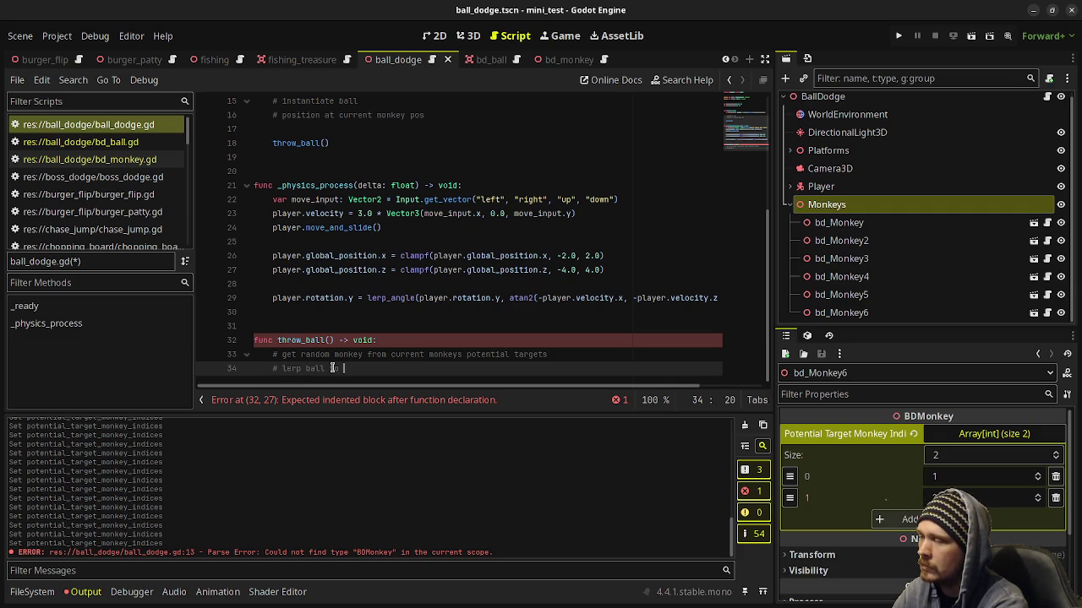
type("next mokey")
key("BackSpace")
key("BackSpace")
key("BackSpace")
type("onkey")
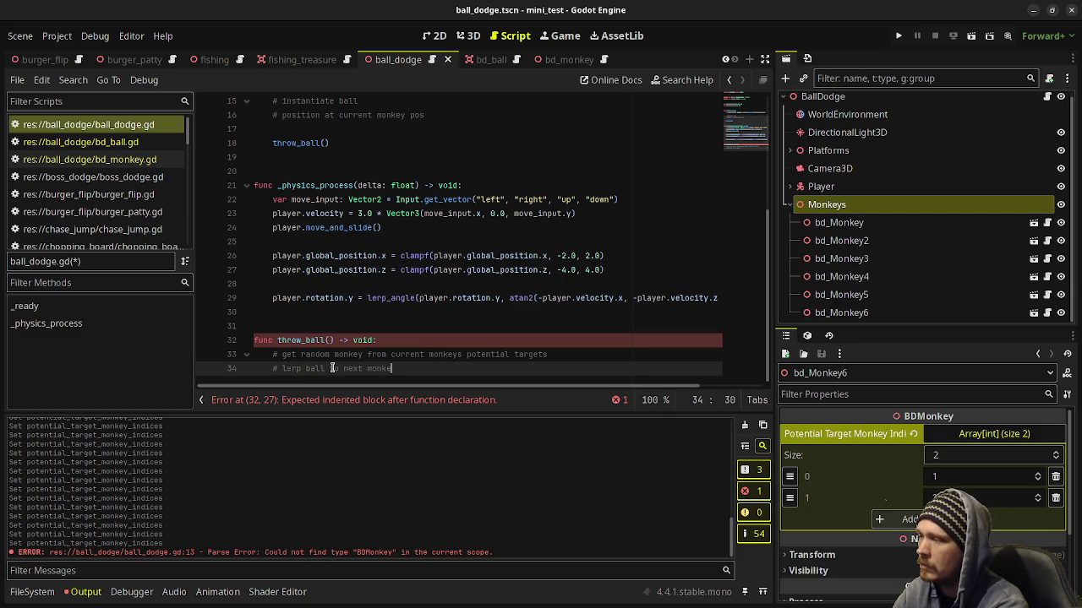
key("Return")
type("# await")
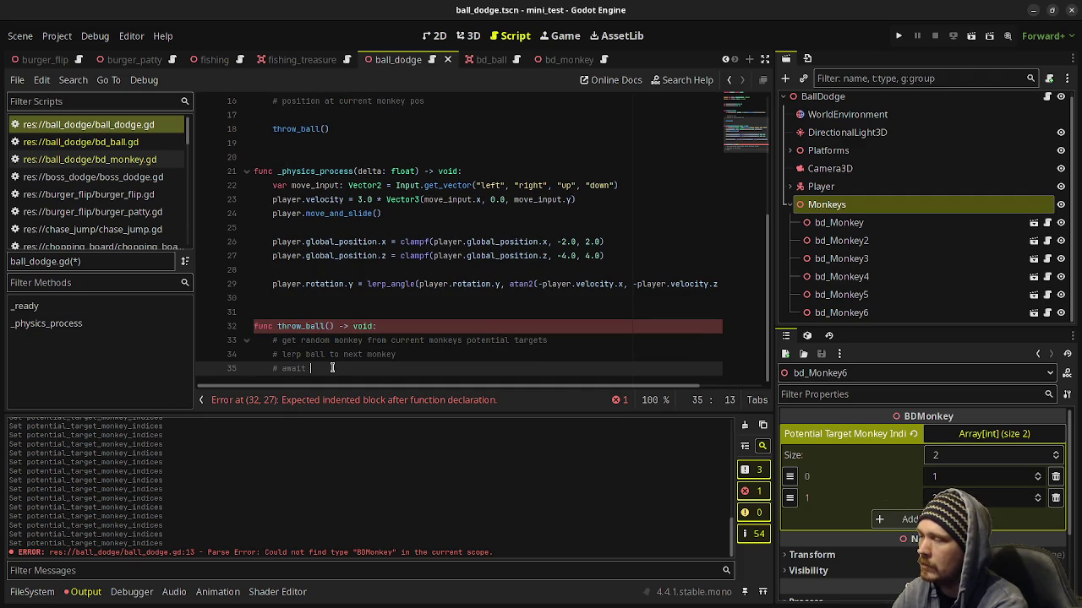
key("Up")
key("Left")
key("Left")
key("shift+Left")
key("shift+Left")
key("shift+Left")
type("tween")
key("Down")
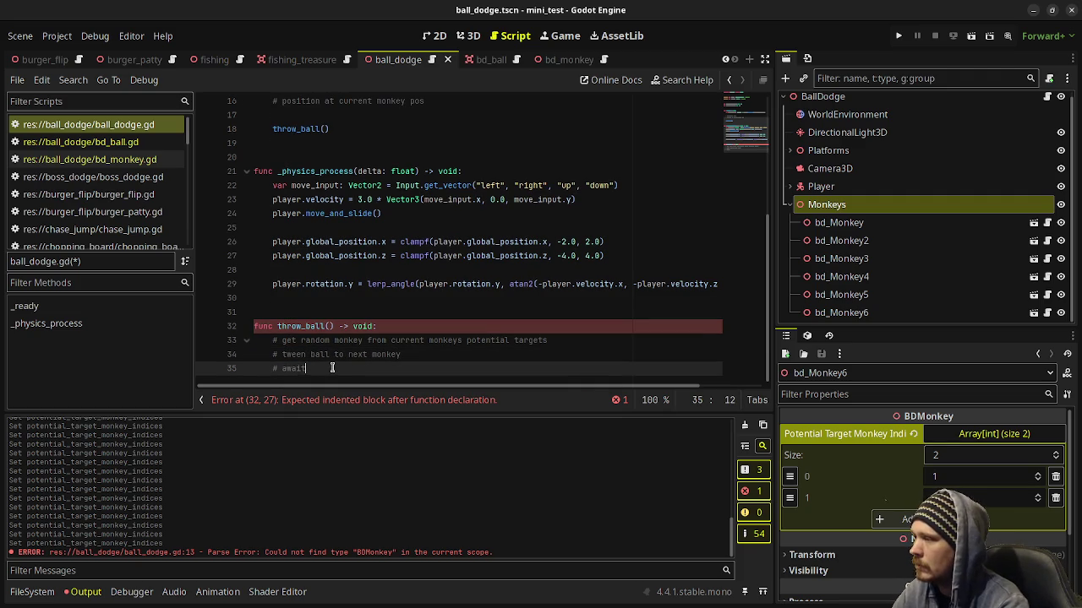
type("tween finished")
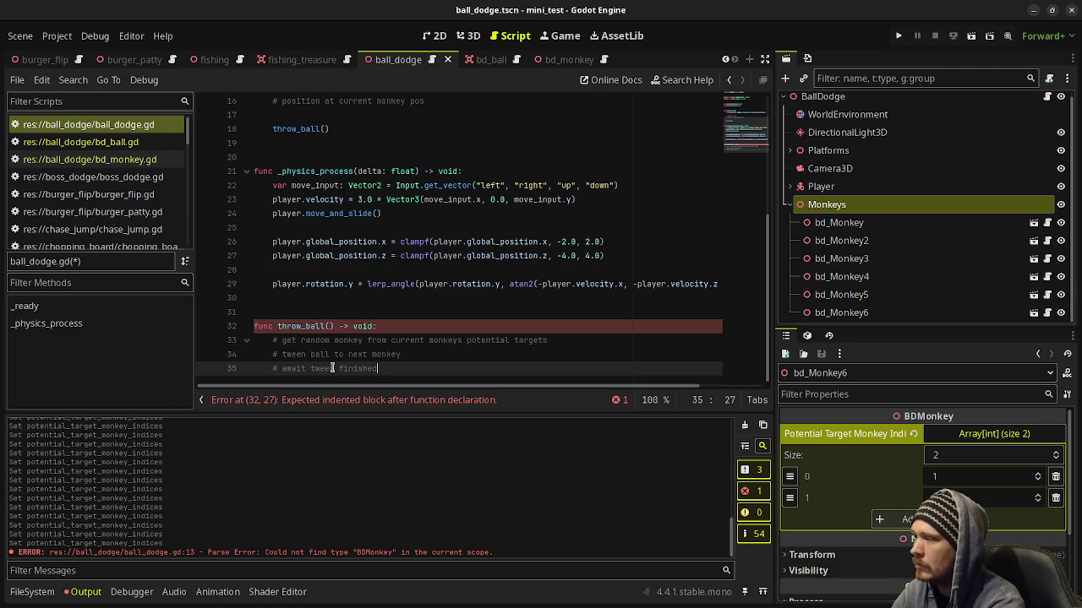
key("Return")
key("Return")
Make throw_ball() end by calling throw_ball() again, and save.
type("throw_ball")
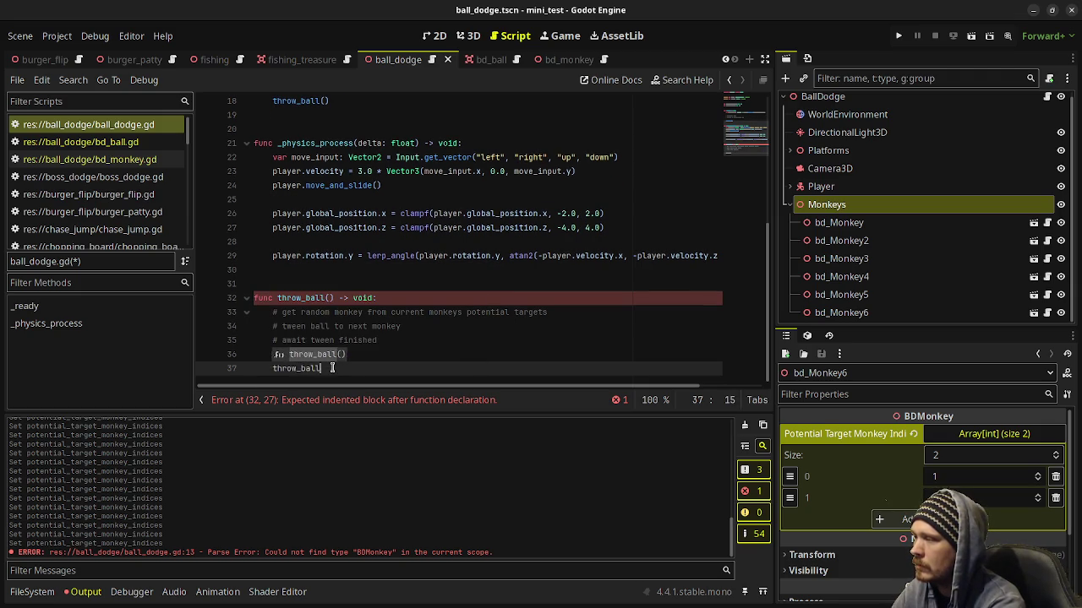
key("Return")
key("ctrl+s")
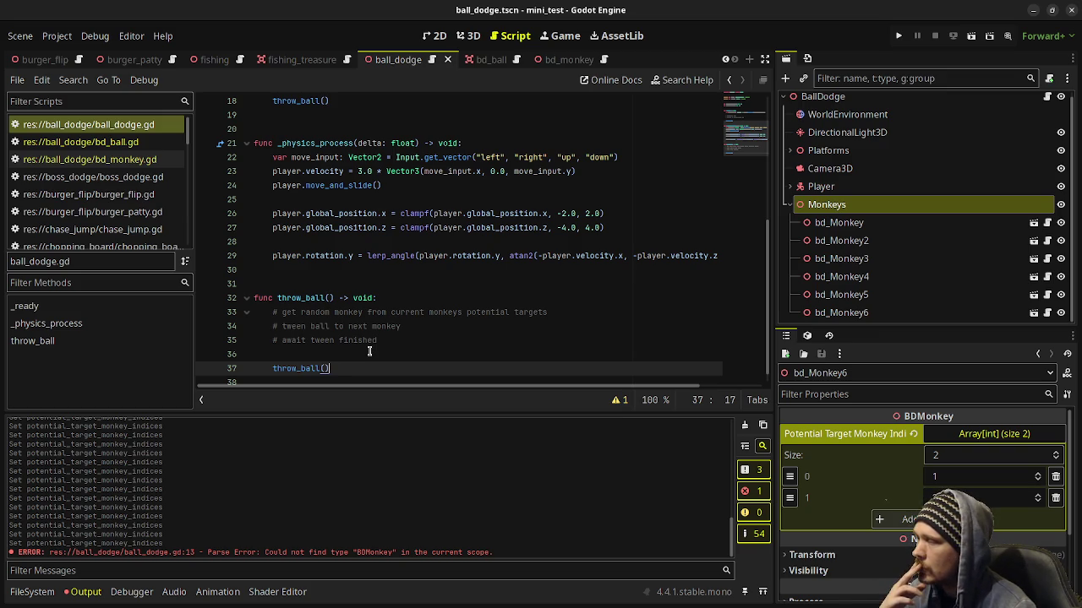
Insert the comment '# if player was hit wait a beat, etc' above the recursive call and save.
left_click(361, 352)
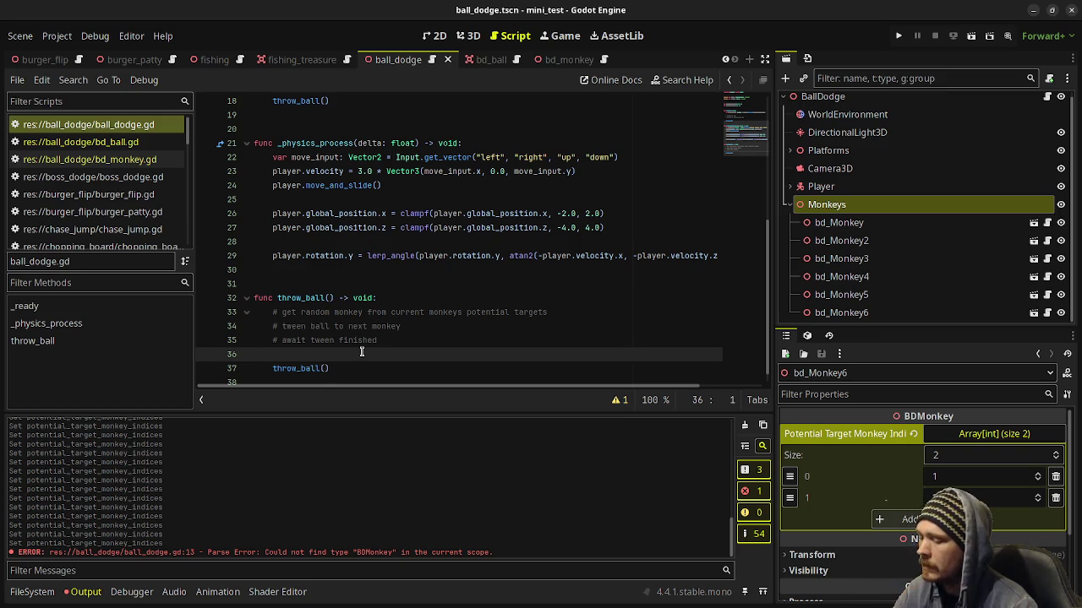
key("Return")
type("# if player was hit wait a beat")
key("ctrl+s")
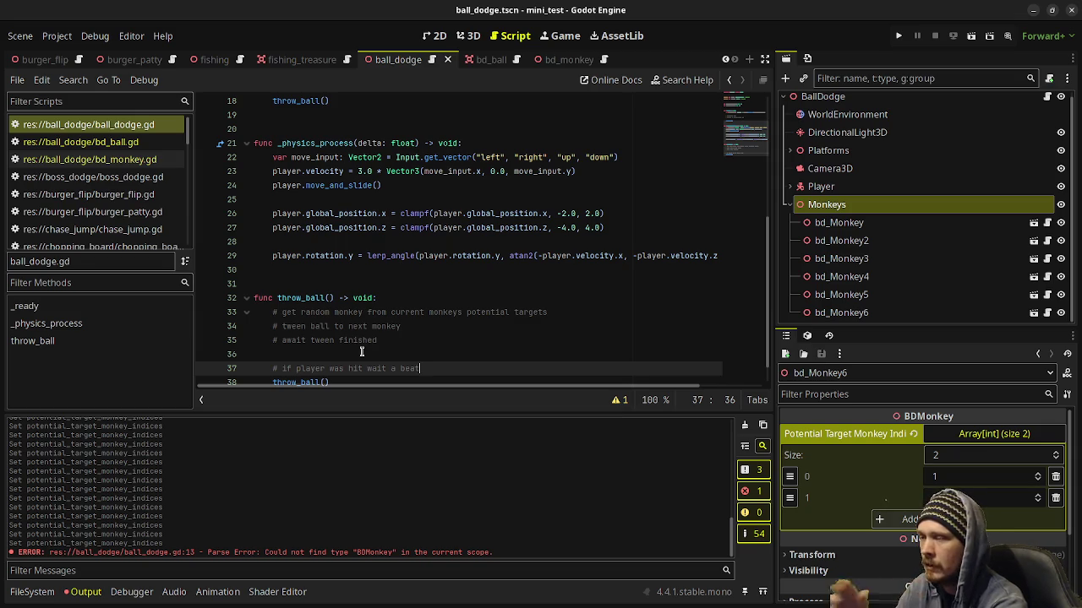
scroll(364, 353, "down", 1)
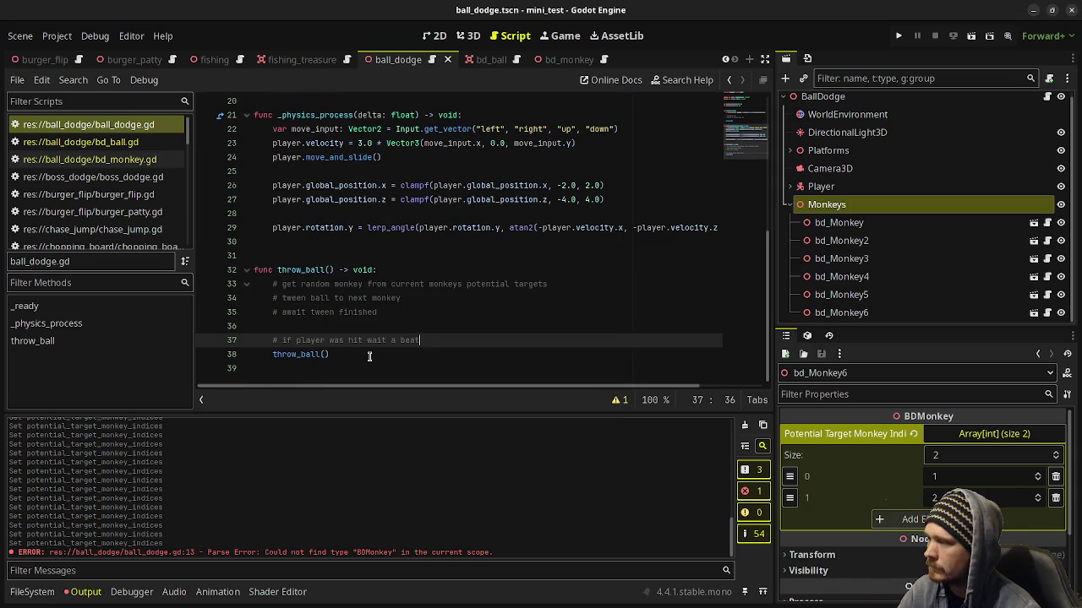
type(", etc")
key("ctrl+s")
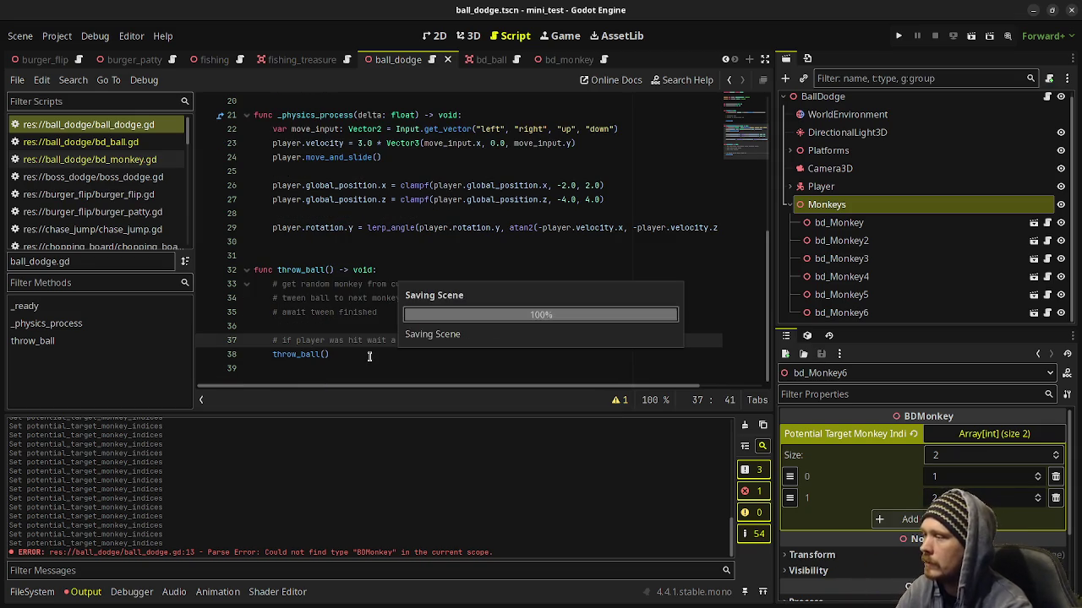
scroll(288, 296, "up", 6)
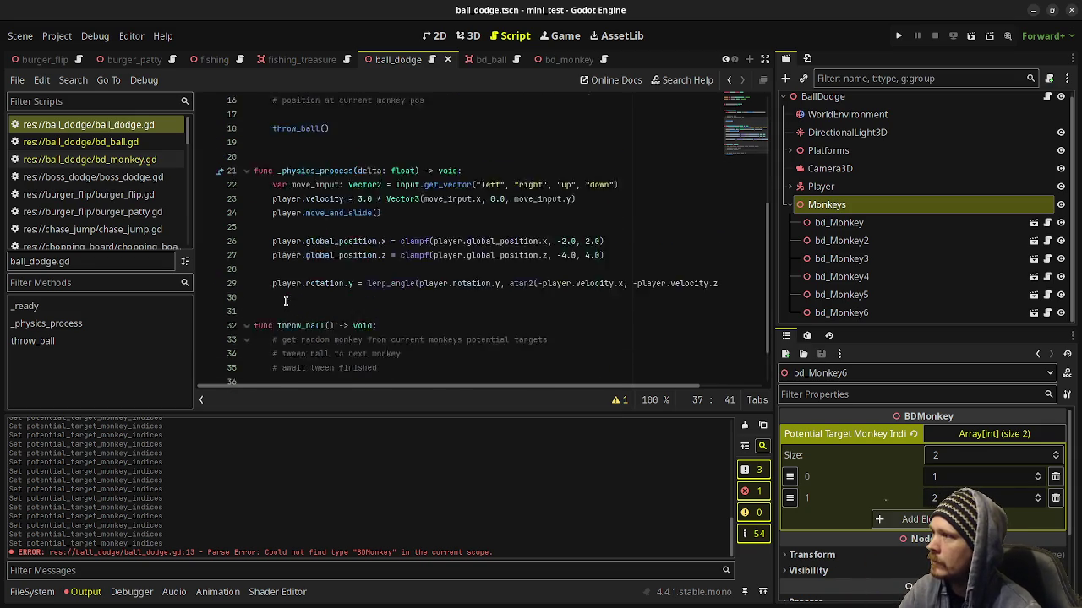
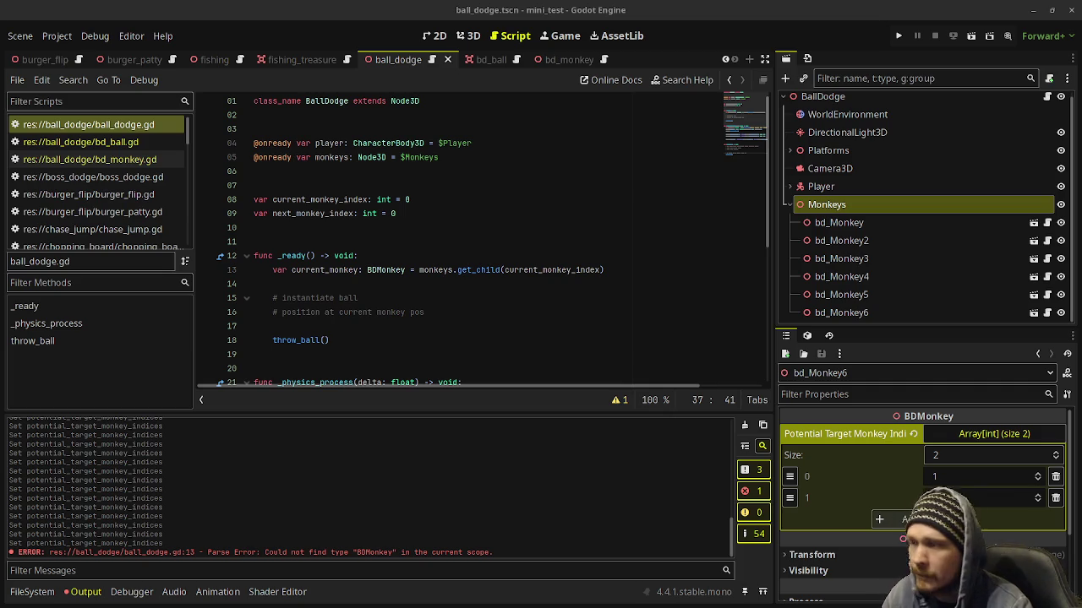
left_click(541, 341)
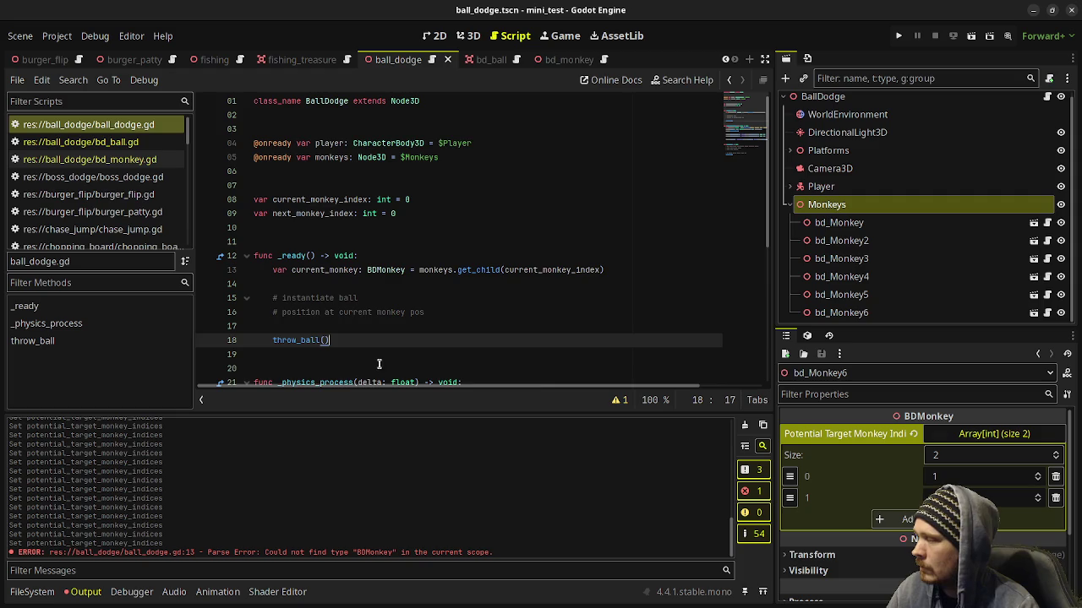
scroll(379, 364, "down", 1)
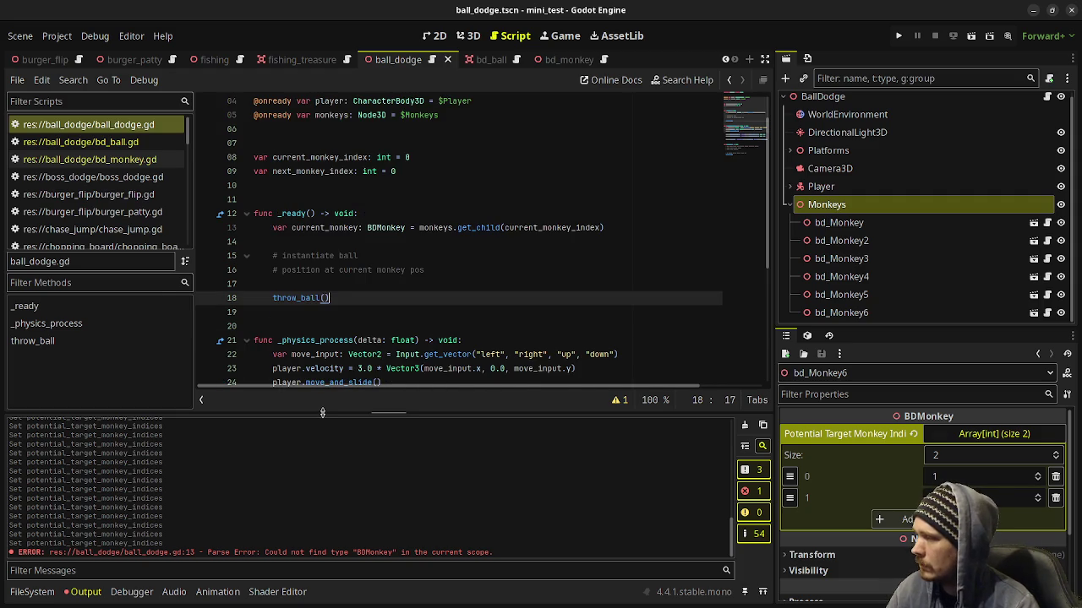
left_click_drag(322, 412, 322, 449)
left_click(389, 382)
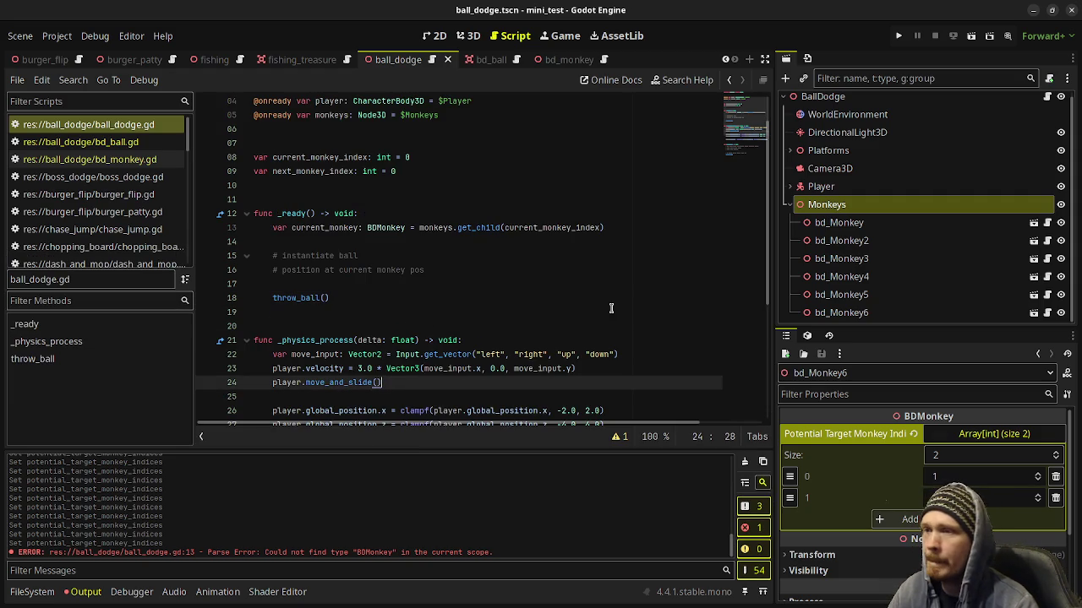
scroll(477, 346, "up", 1)
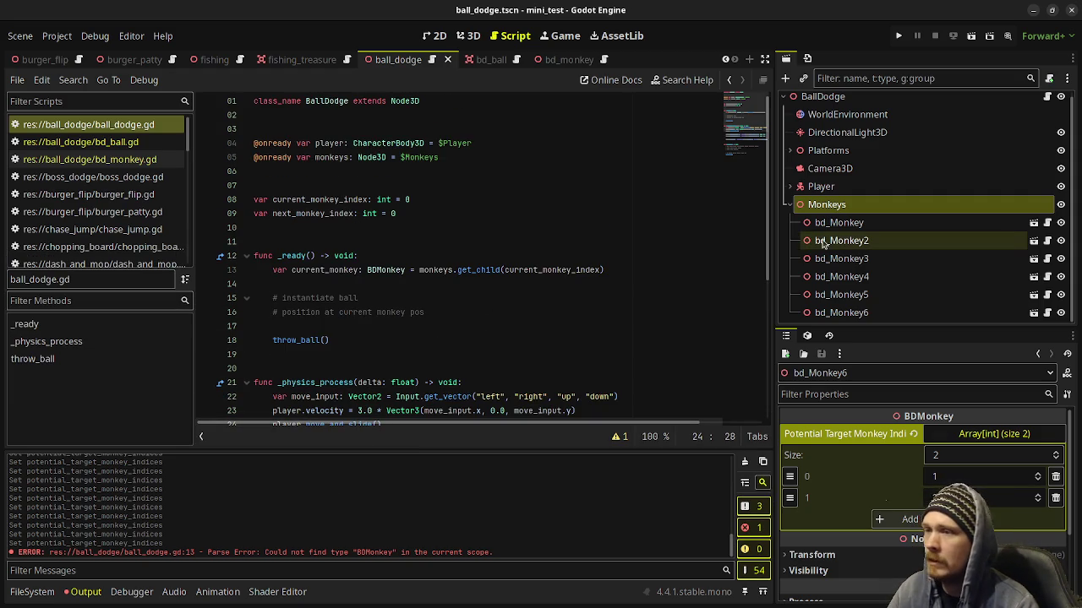
left_click(394, 131)
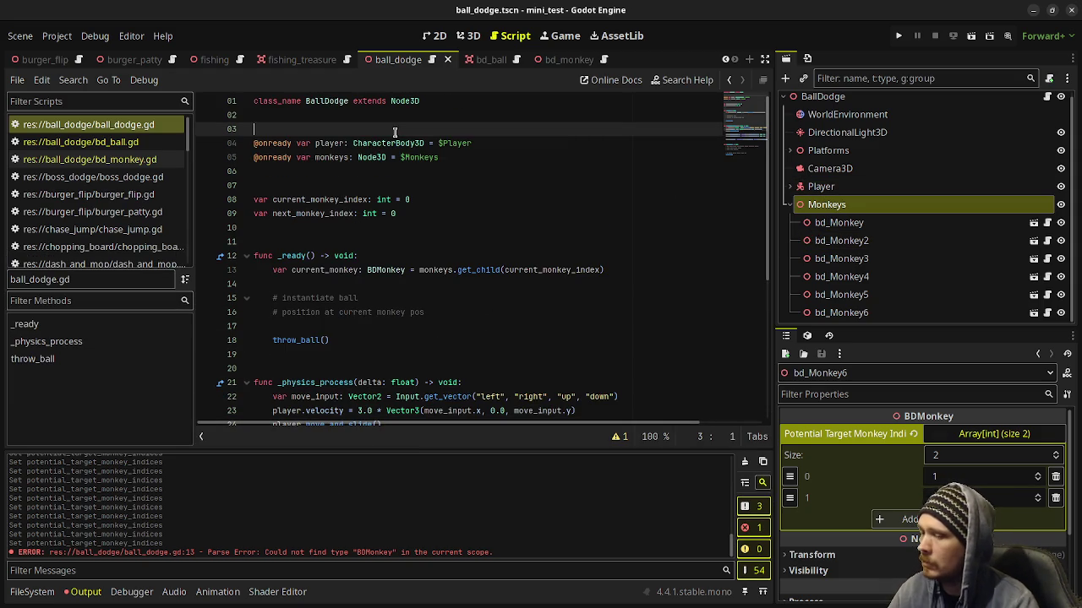
key("Return")
type("@exo")
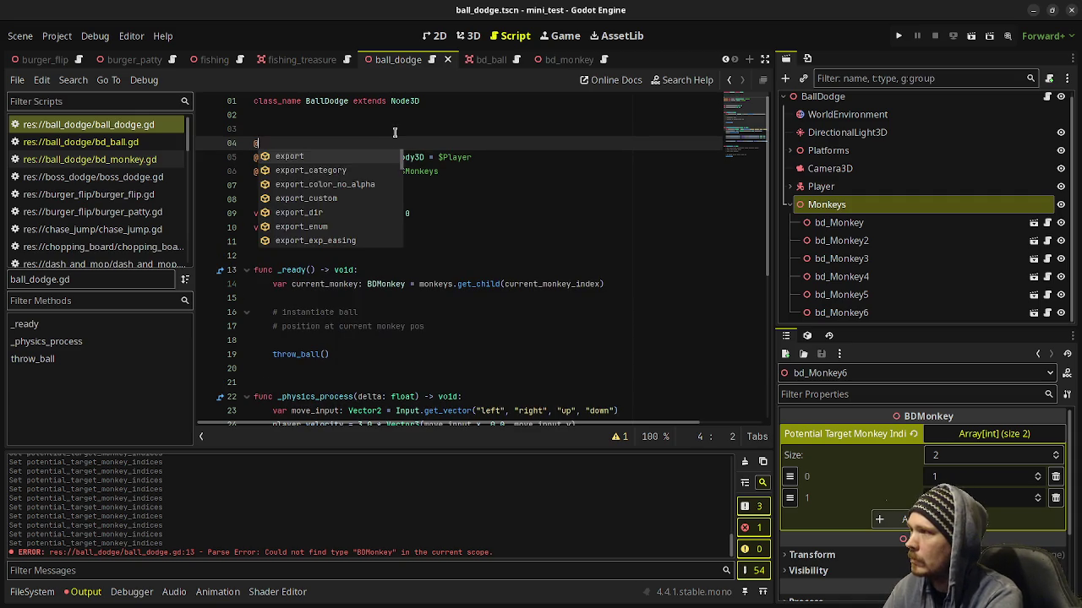
key("Return")
type("var ball_")
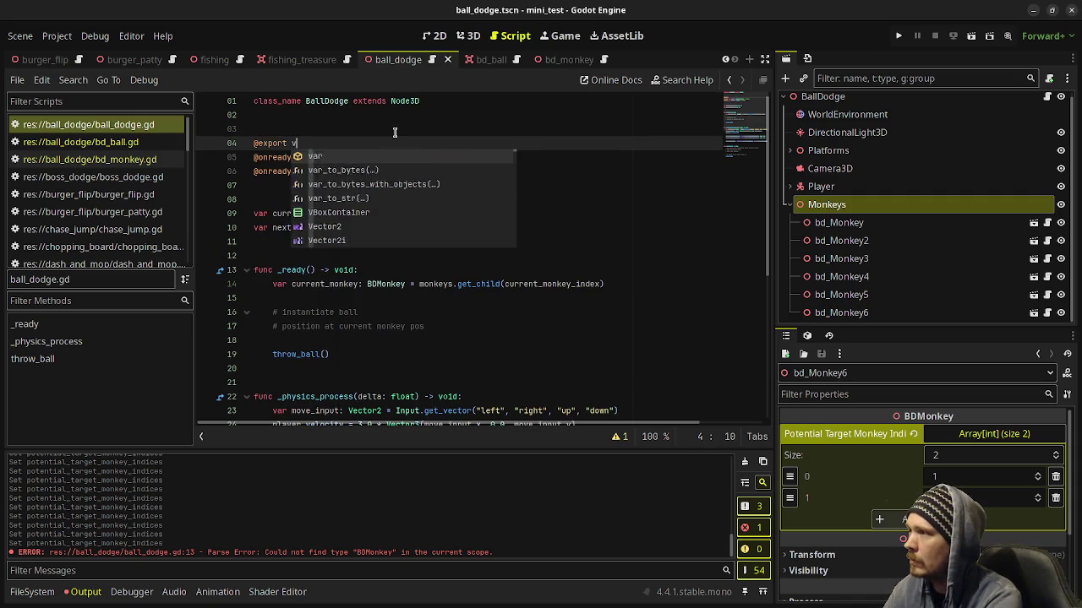
type("packed: Packe")
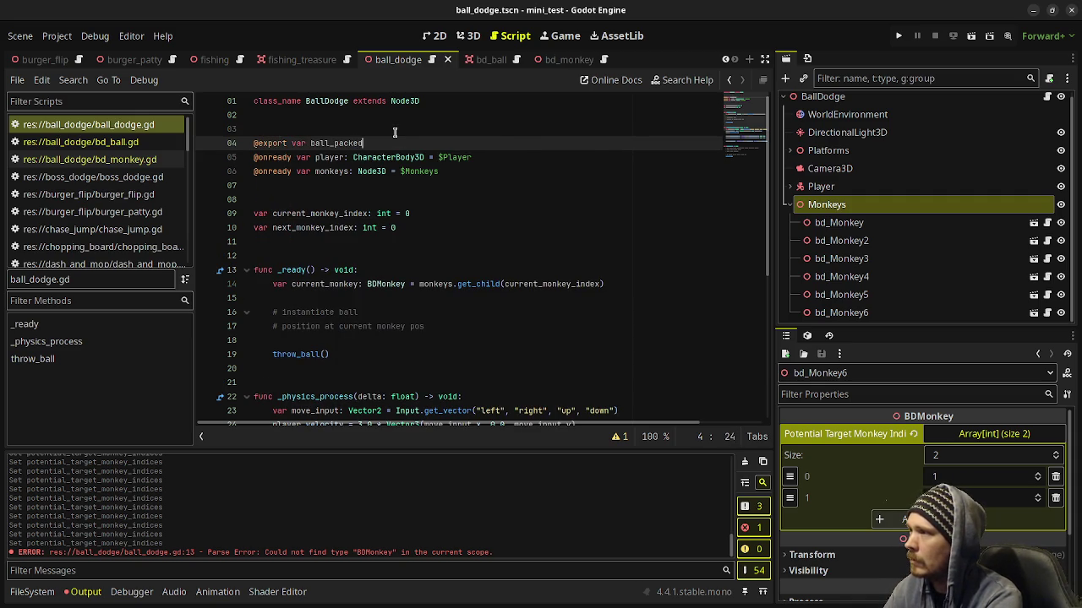
type("dSc")
key("Return")
Save the script and add a blank line under the '# instantiate ball' comment.
key("ctrl+s")
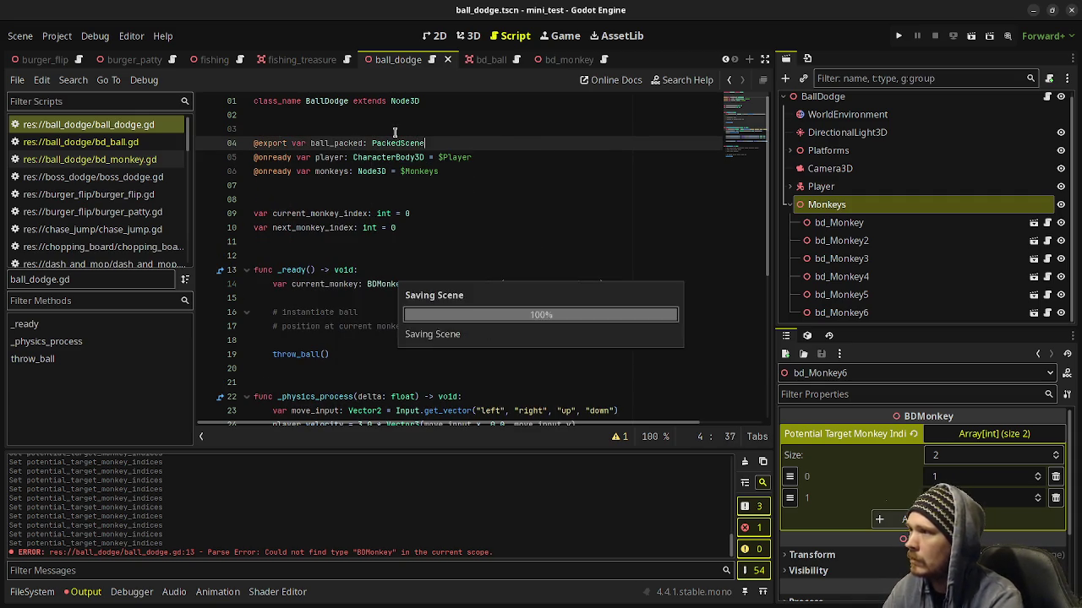
key("Return")
key("ctrl+s")
scroll(380, 219, "down", 3)
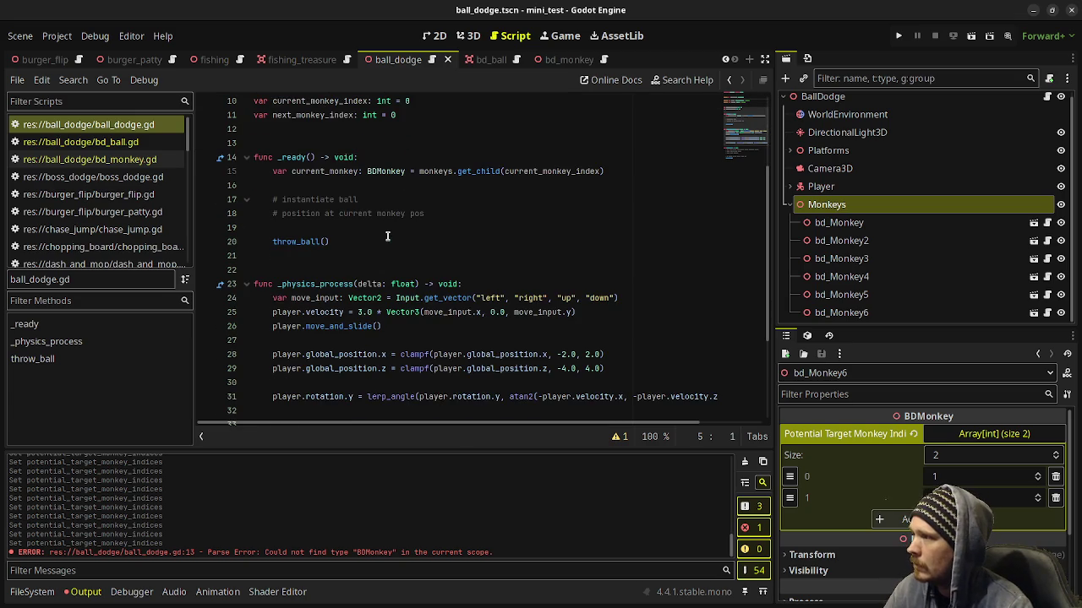
left_click(376, 201)
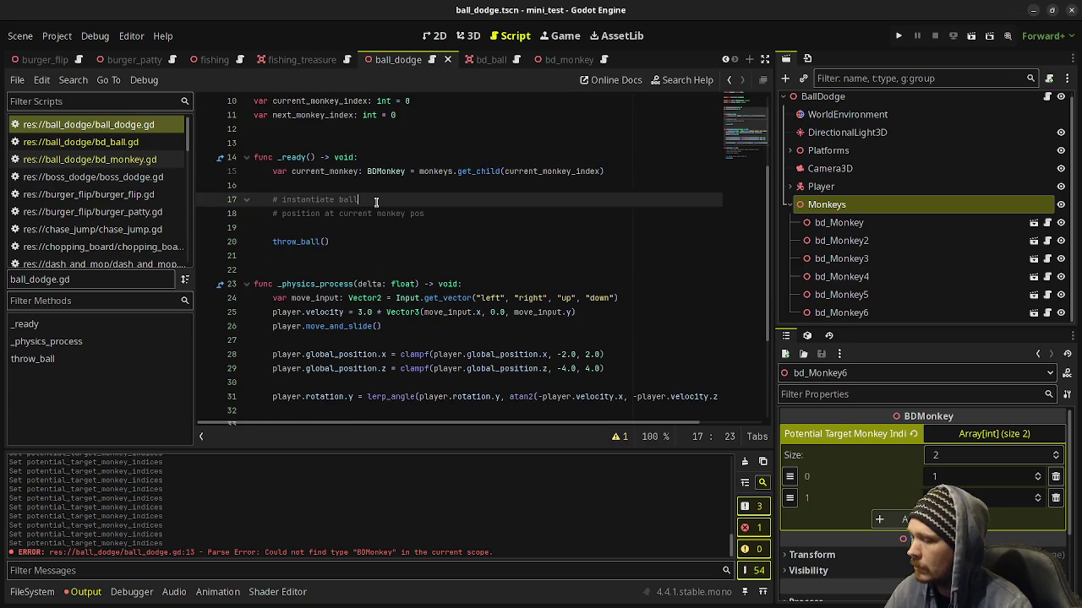
key("Return")
scroll(376, 201, "up", 3)
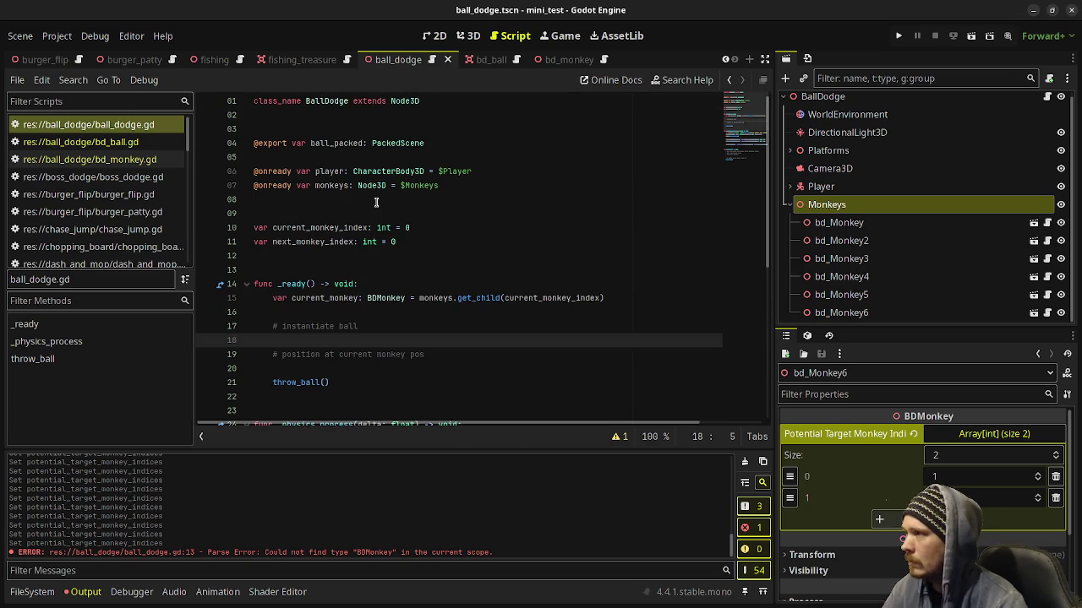
Declare 'var ball_inst: BDBall' on line 13 and save the script.
left_click(338, 255)
key("Return")
type("var ball_")
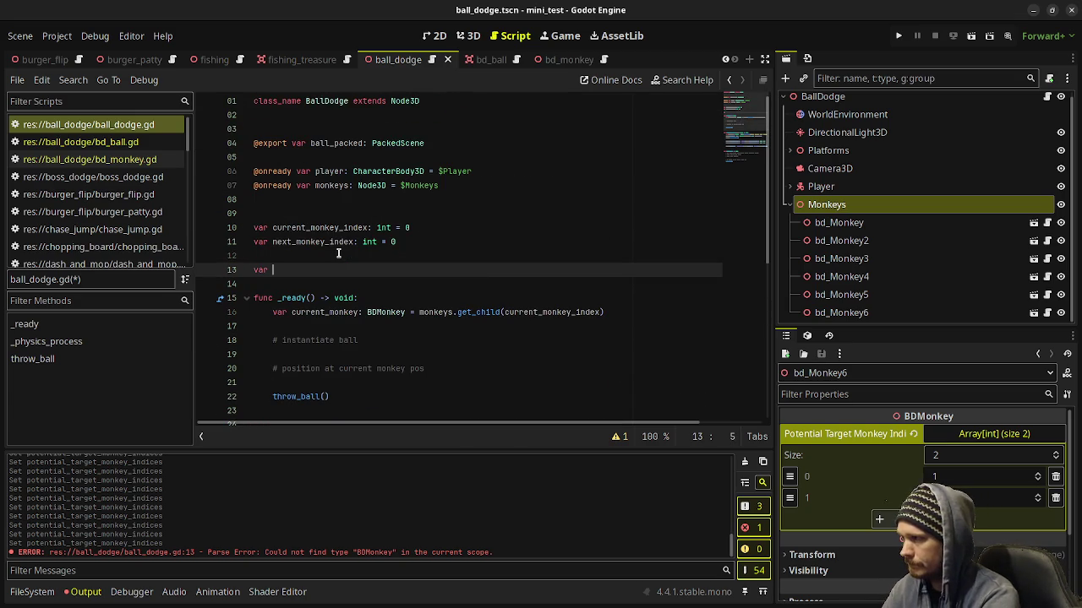
type("inst: ")
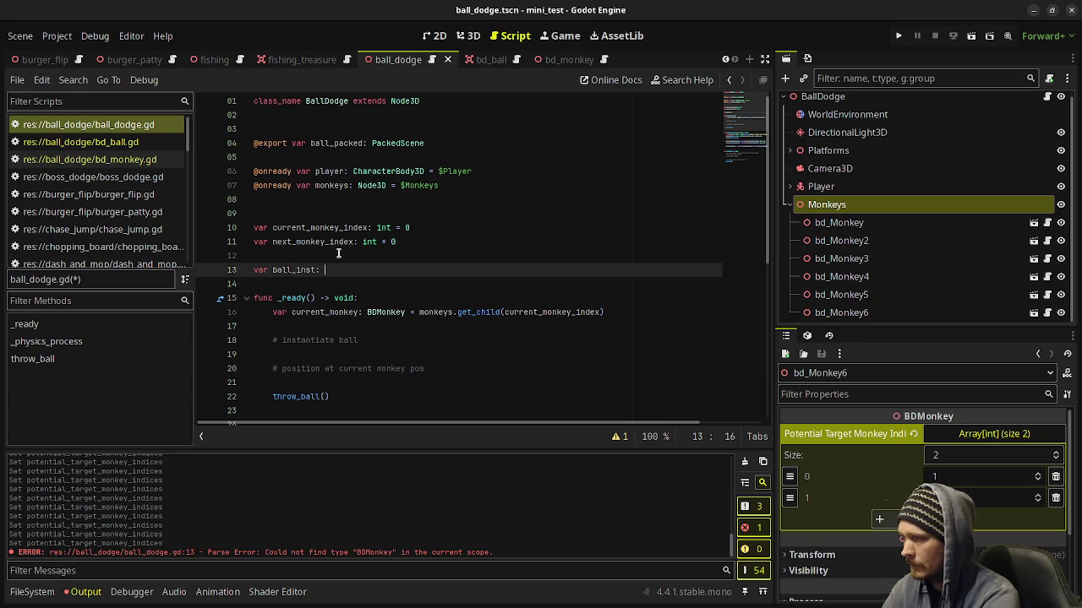
type("BD")
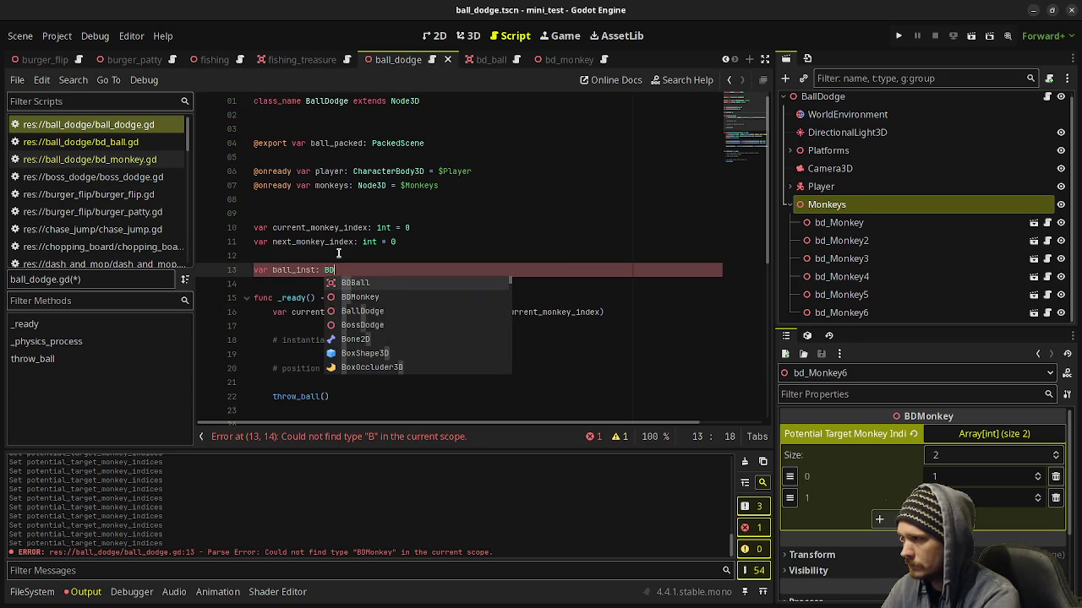
type("Ball")
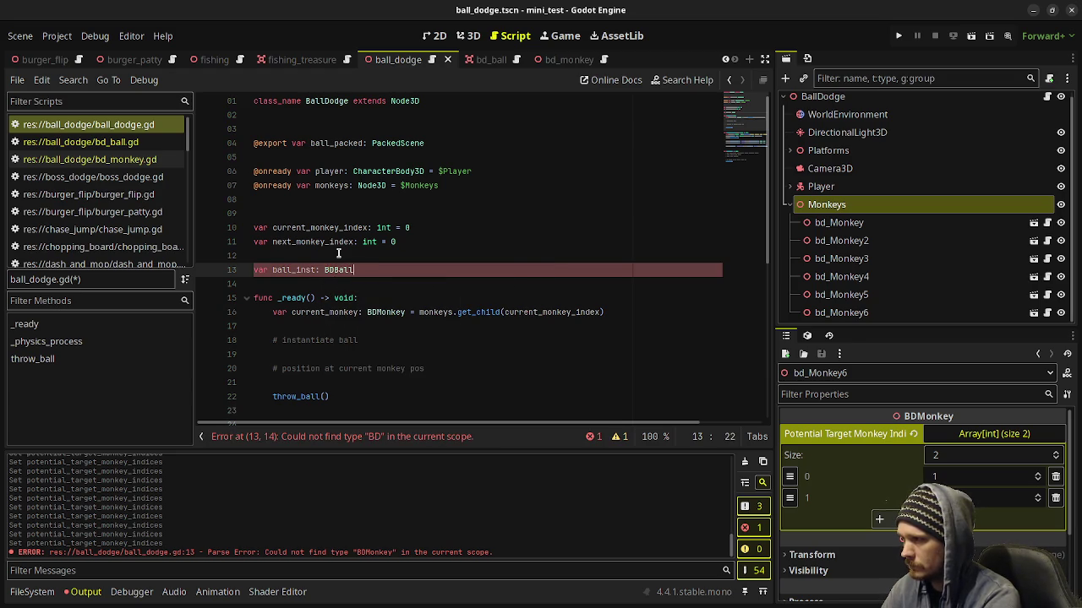
key("ctrl+s")
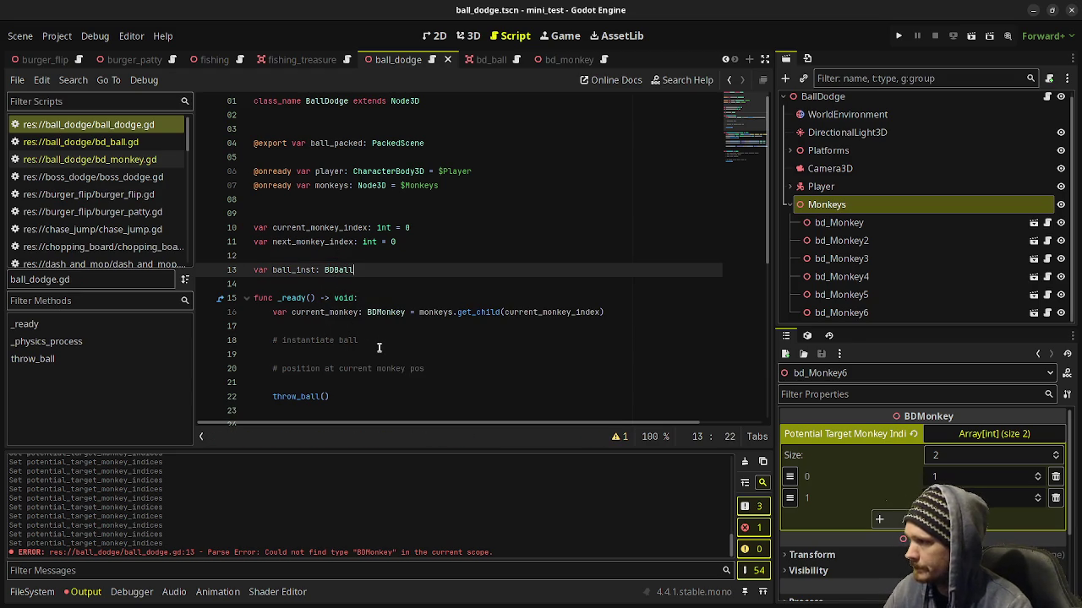
In _ready, write 'ball_inst = ball_packed.instantiate()' followed by 'add_child(ball_inst)'.
left_click(378, 350)
type("ball_inst")
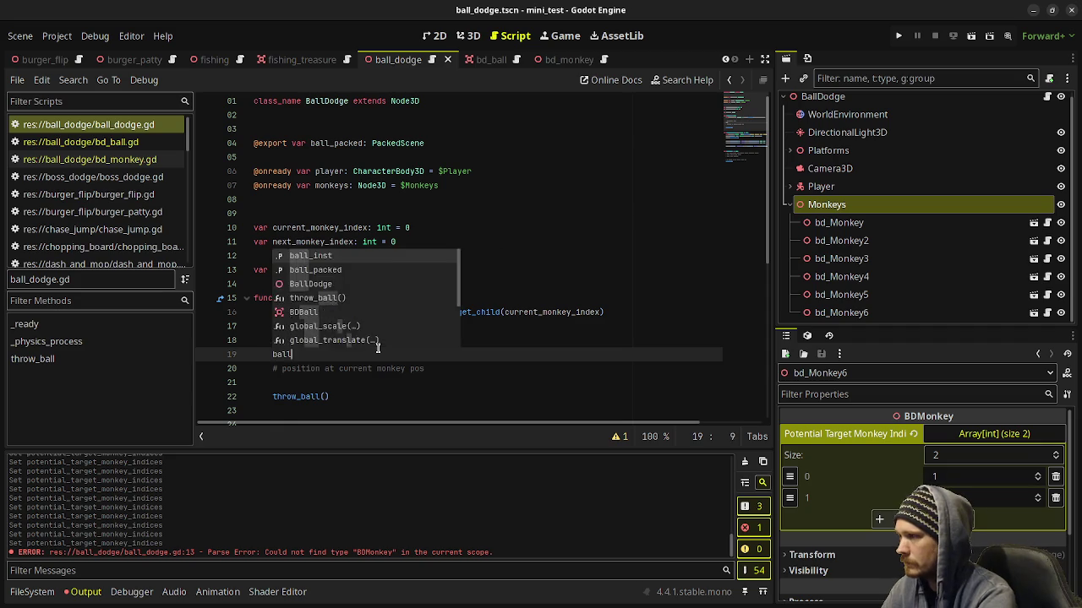
type(".")
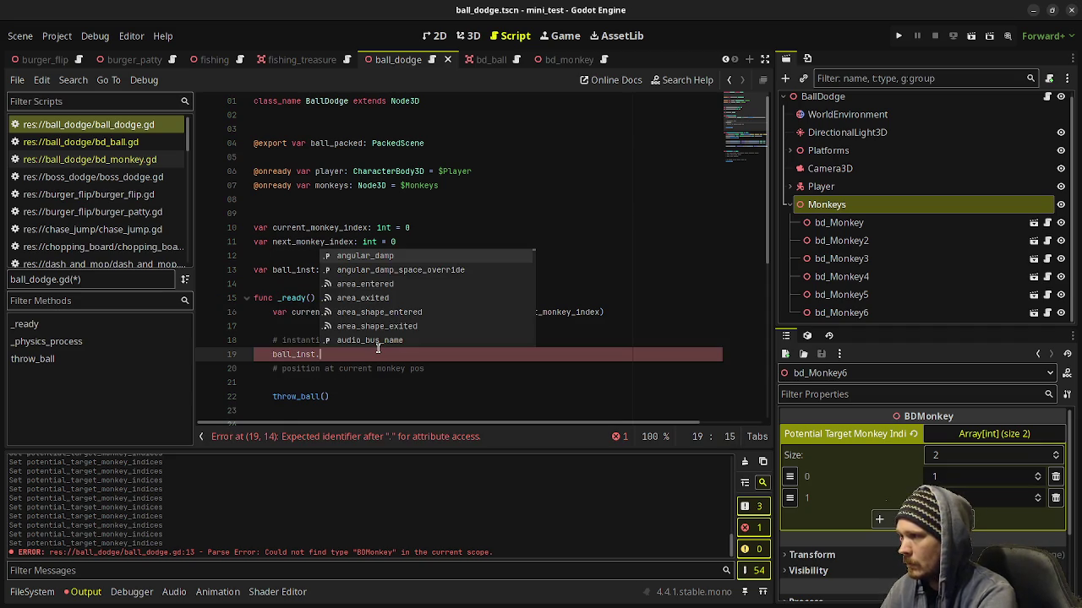
key("BackSpace")
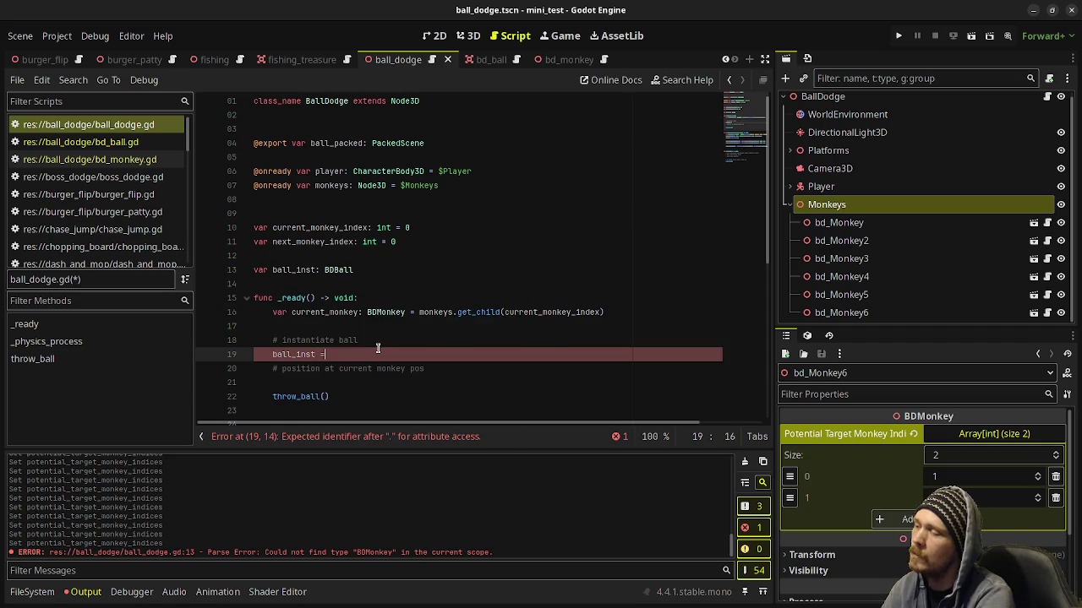
type("= ball_packed.")
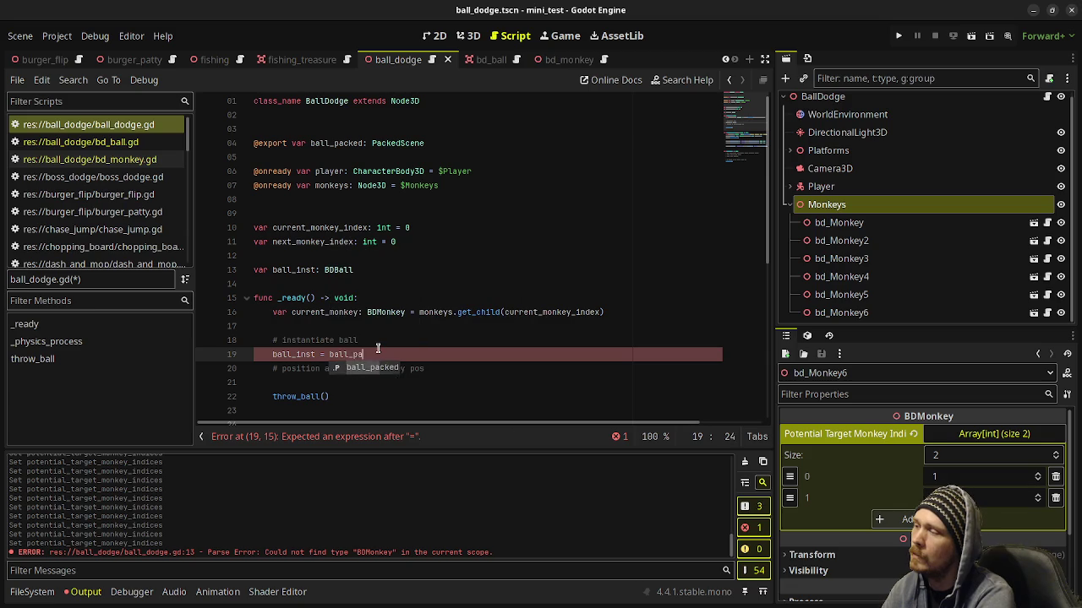
type("insta")
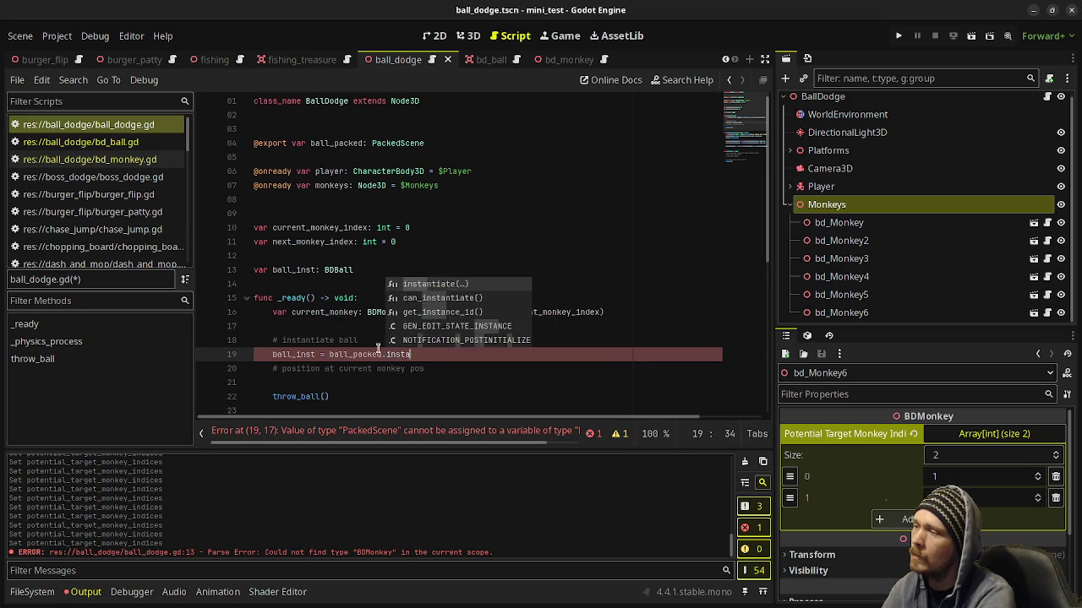
key("Return")
type(")")
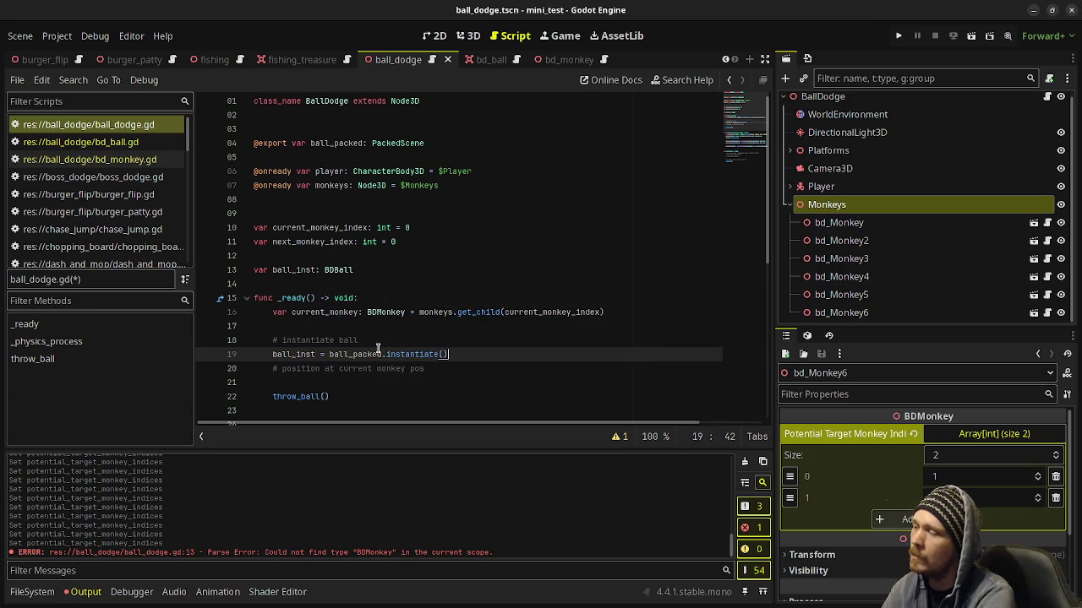
key("Return")
type("add_child(")
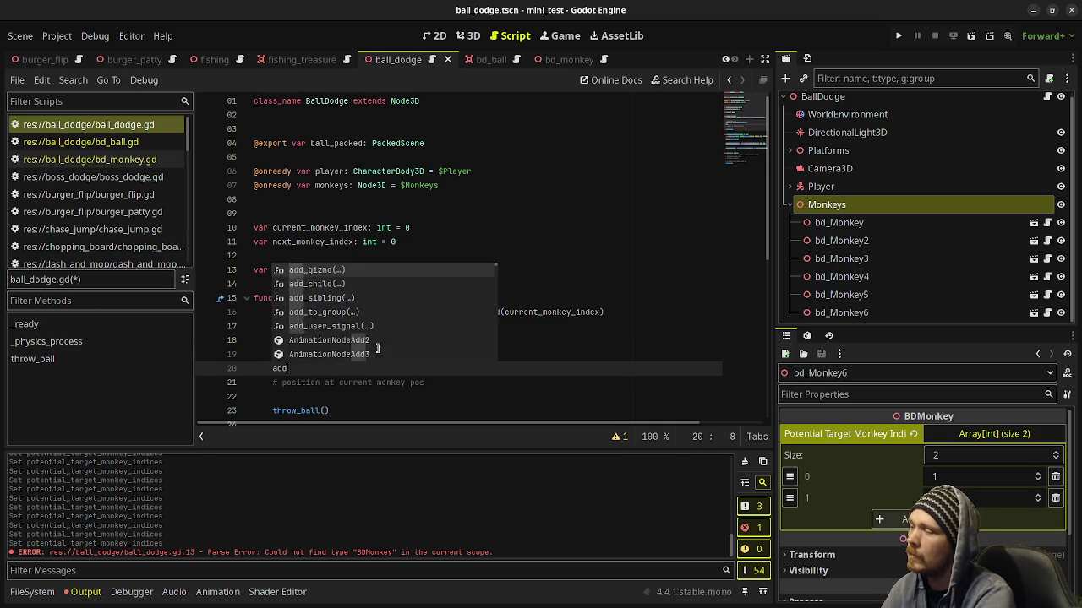
type("ball_insts)")
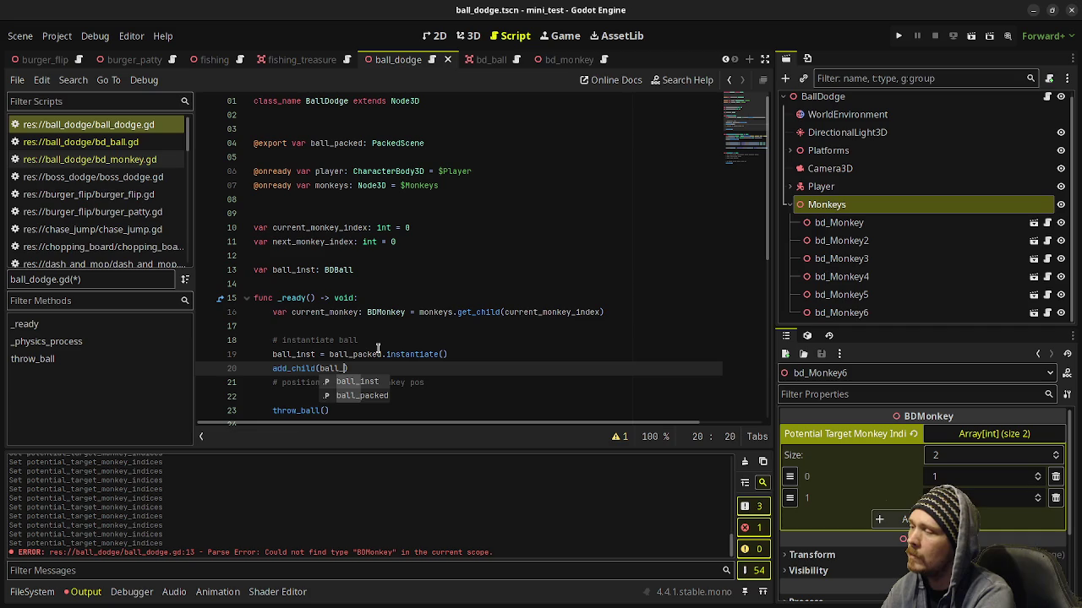
key("Left")
key("BackSpace")
key("End")
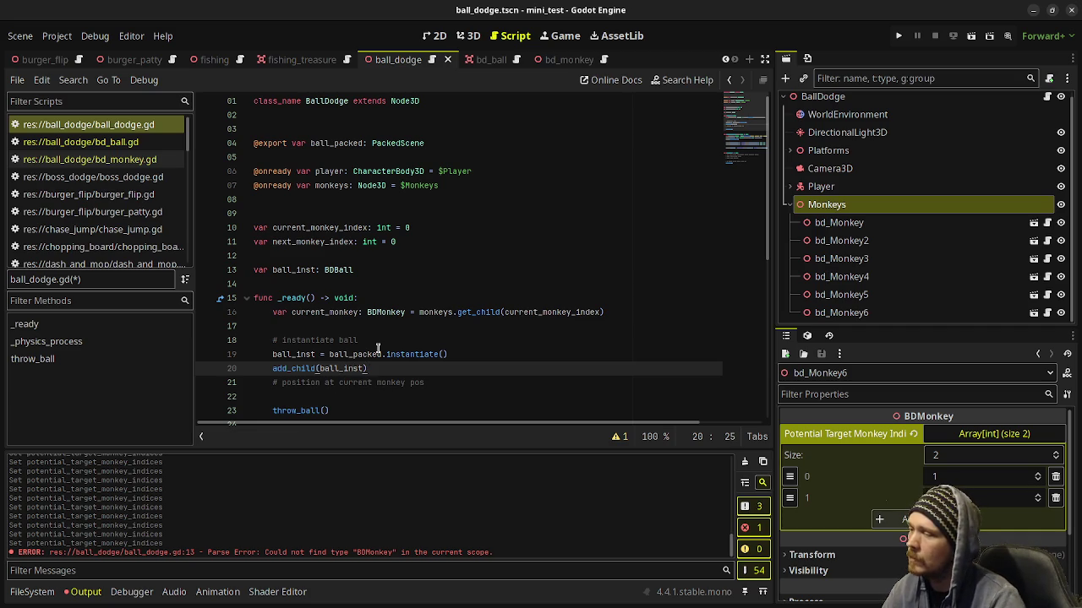
left_click(441, 382)
Set ball_inst.global_position = monkeys.get_child(current_monkey_index).global_position and save.
key("Return")
type("ball_inst.global")
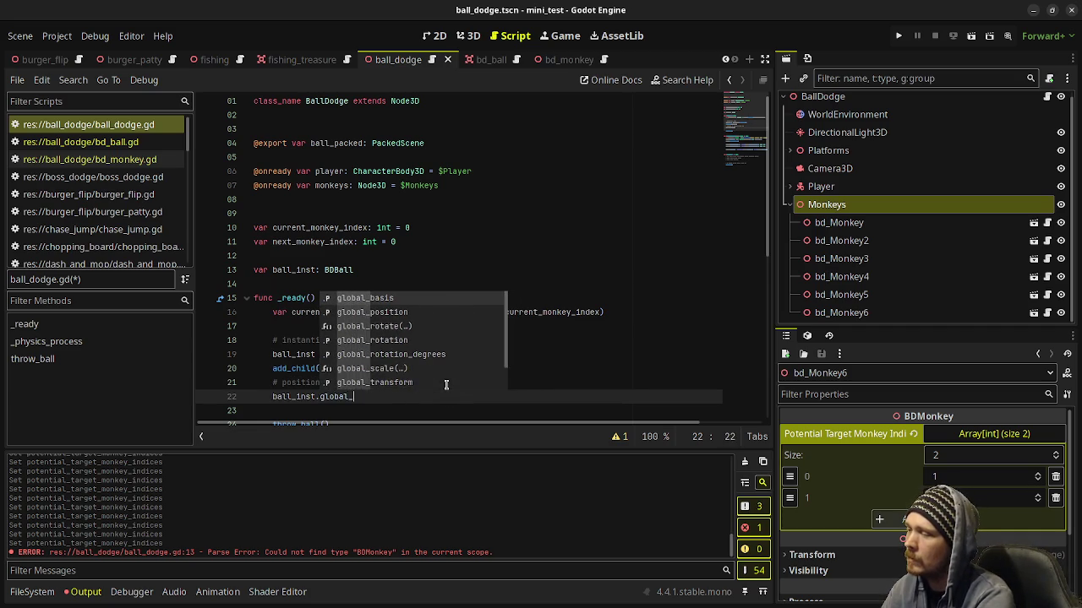
type("_position = ")
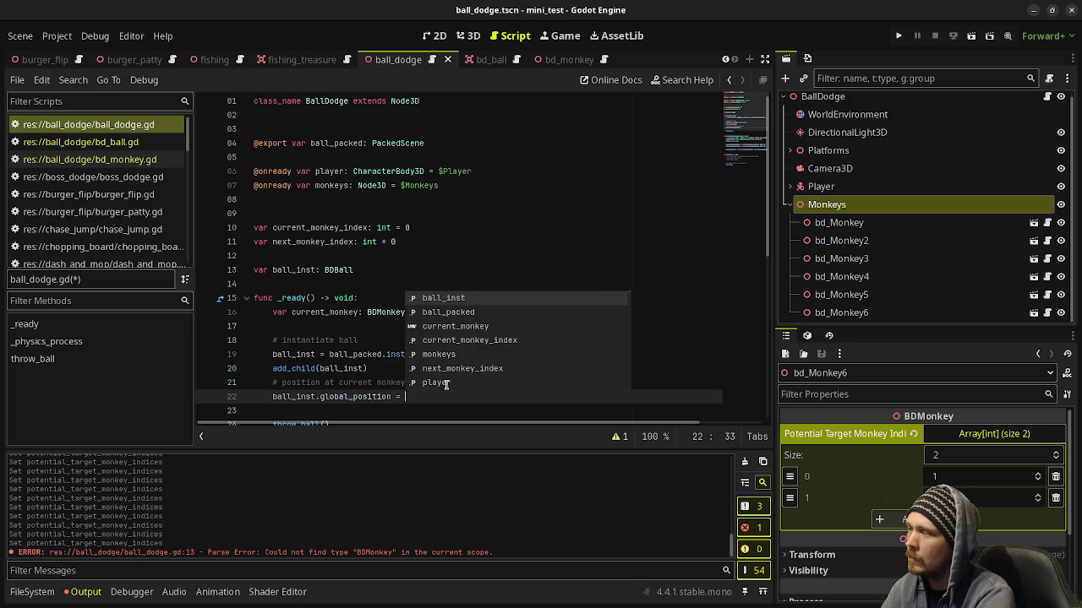
type("monkeys[")
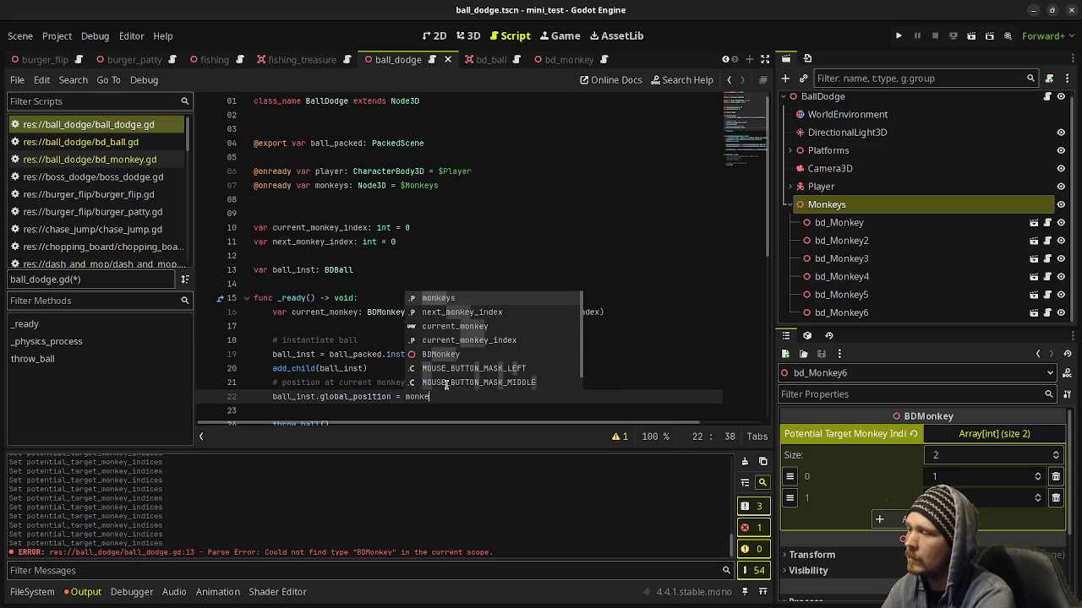
type("current_monk")
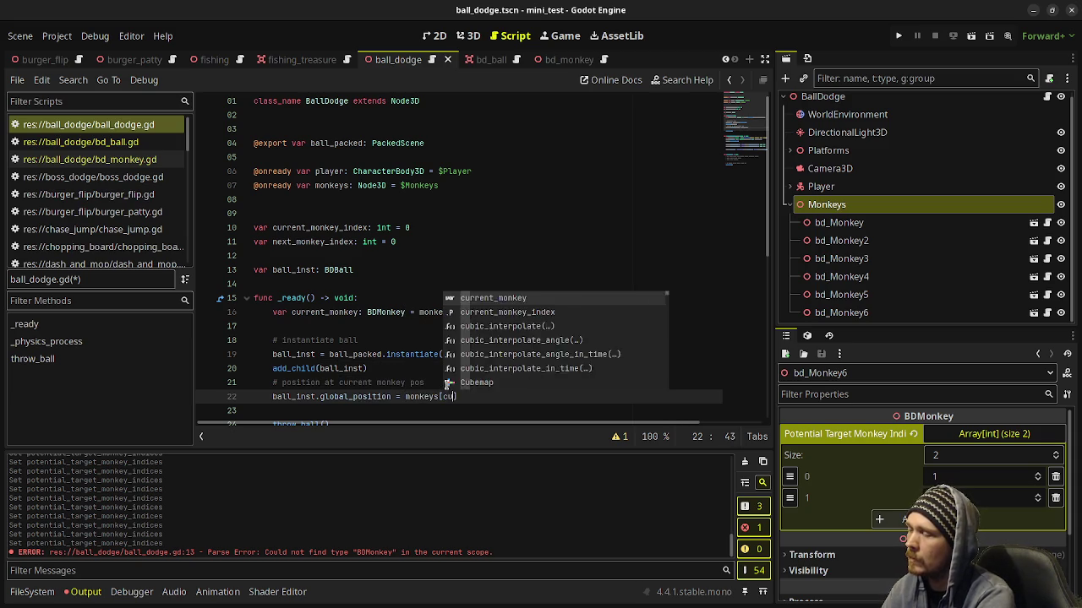
type("ey_index")
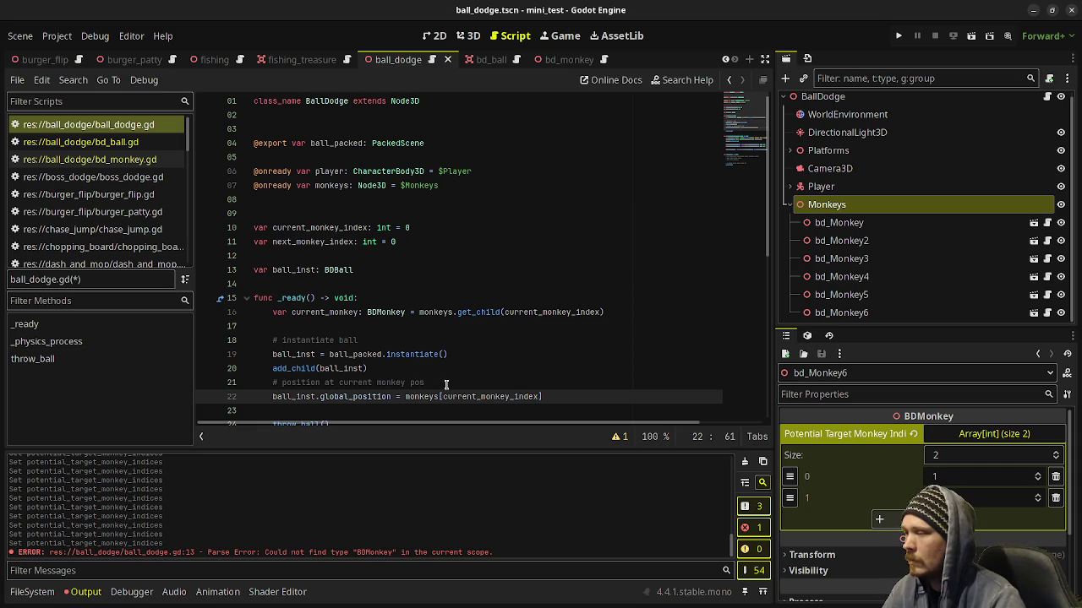
left_click(441, 397)
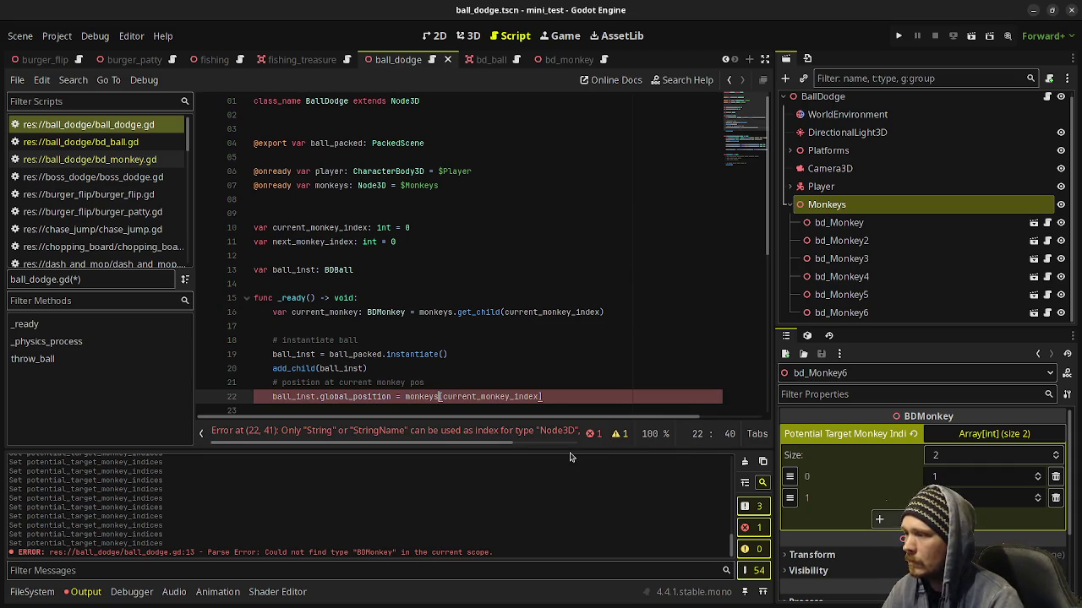
type(".get_child")
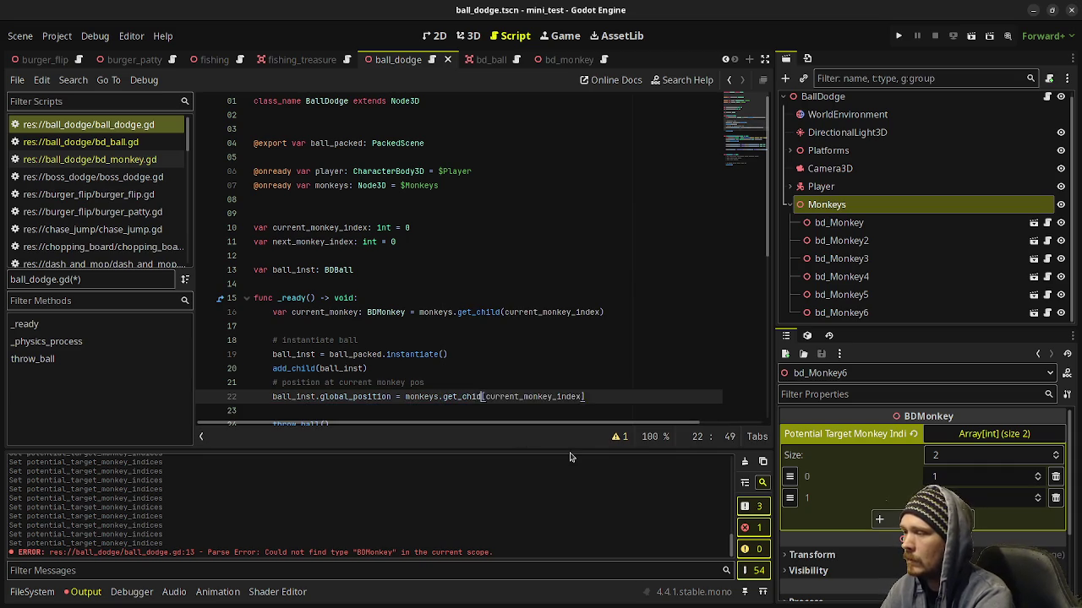
type("(")
key("Delete")
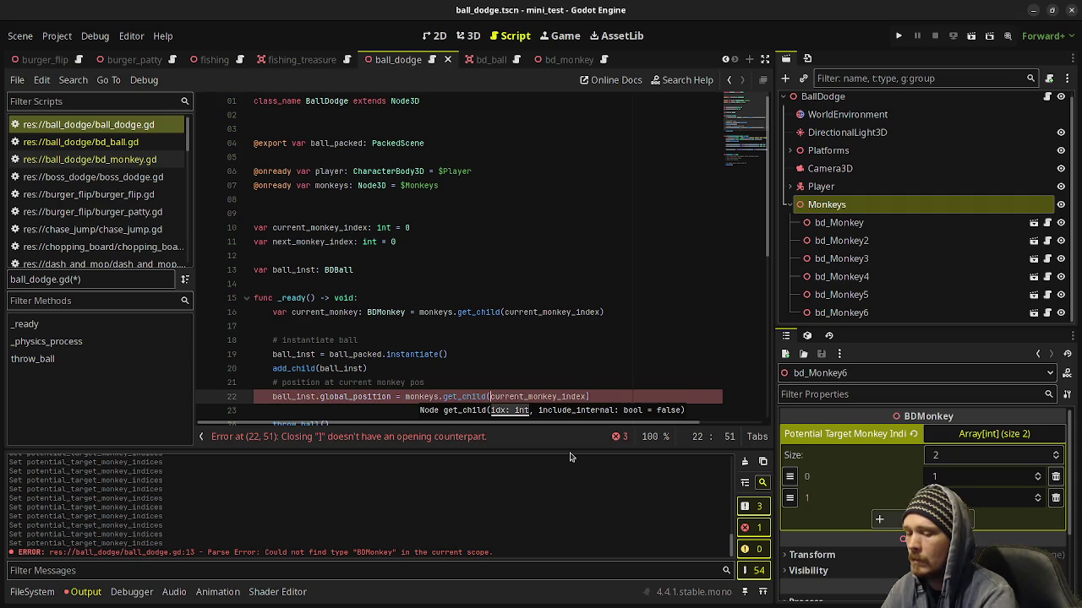
key("End")
key("BackSpace")
type(")")
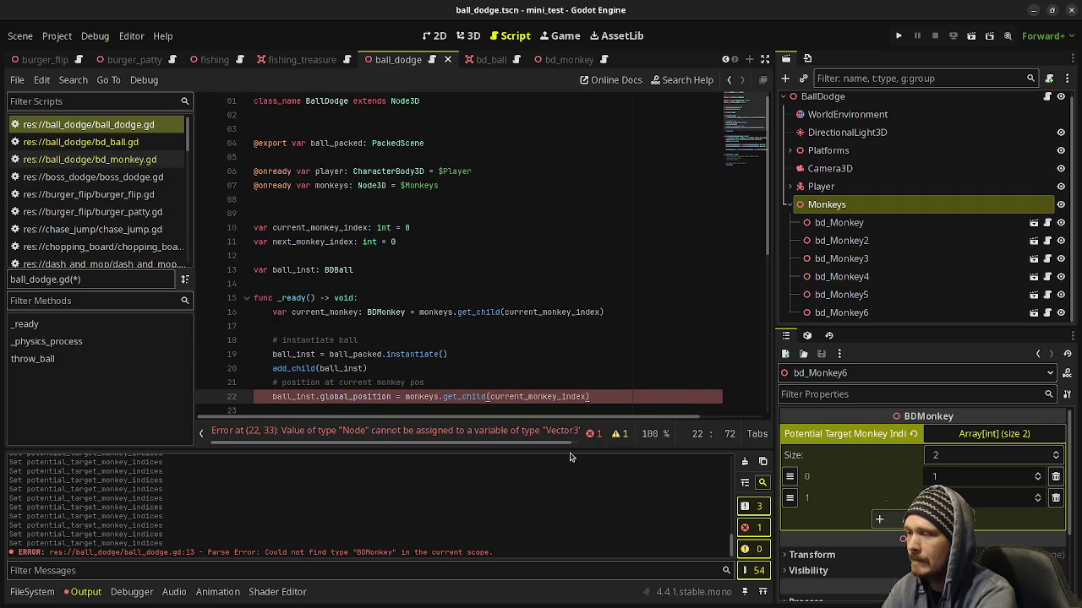
type(".global_positi")
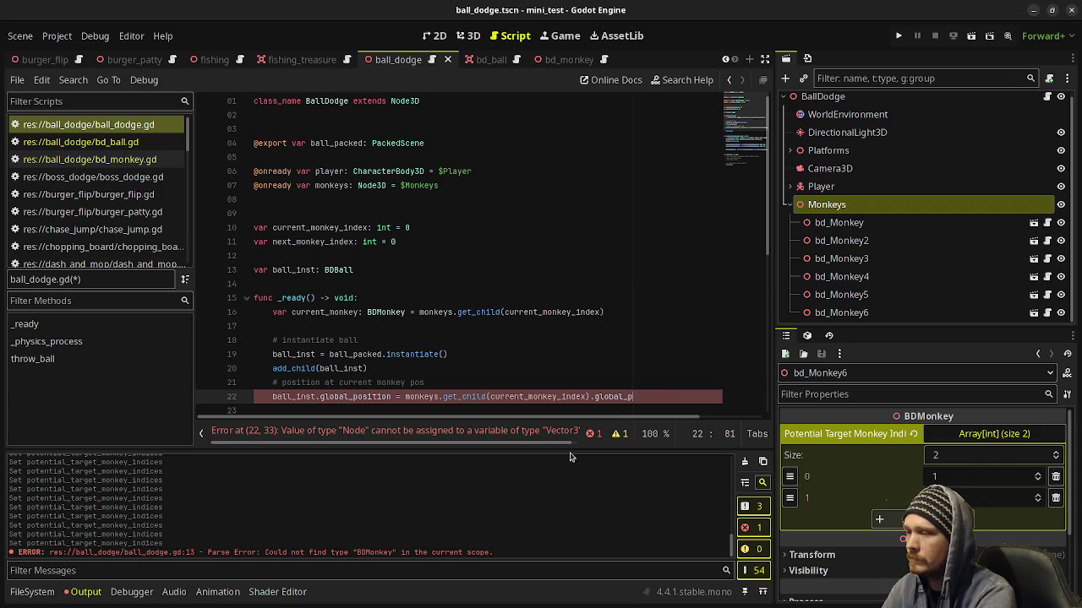
type("on")
key("ctrl+s")
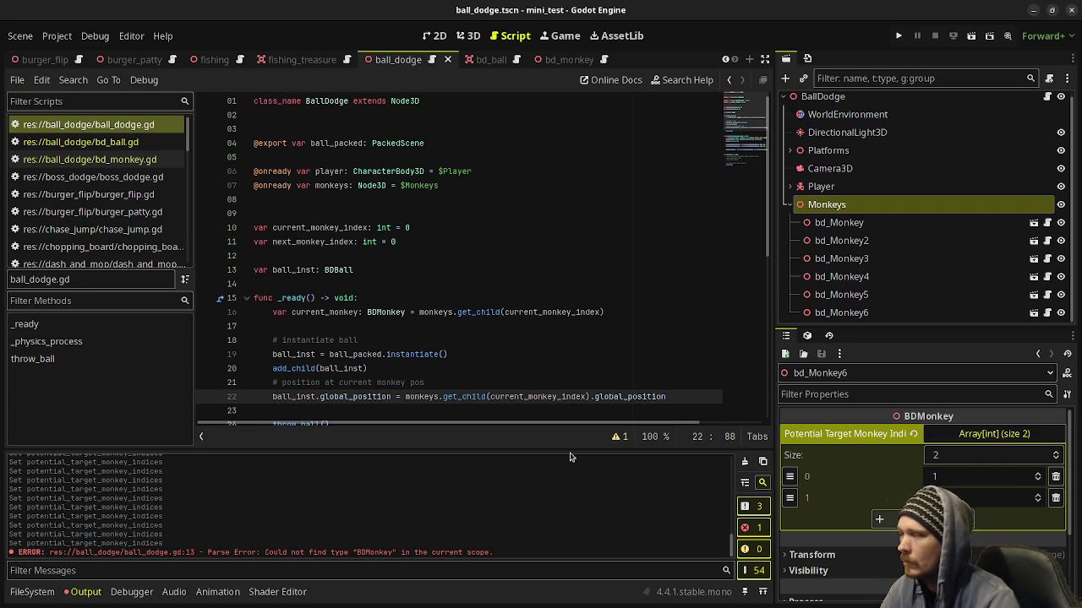
Start a 'var current_potential_monkeys' declaration under the first throw_ball comment.
scroll(464, 363, "down", 8)
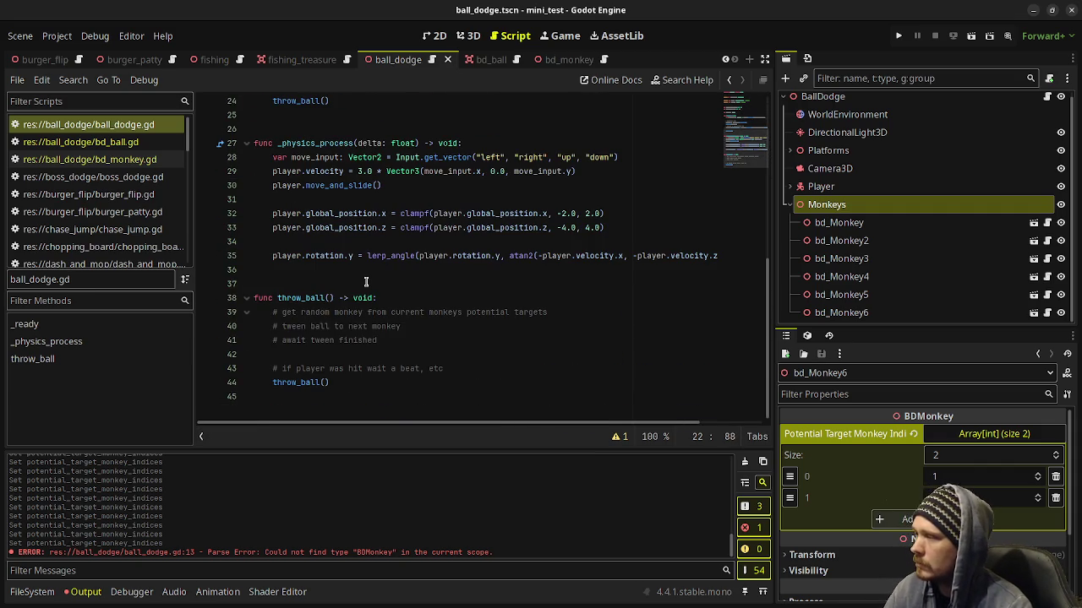
left_click(584, 312)
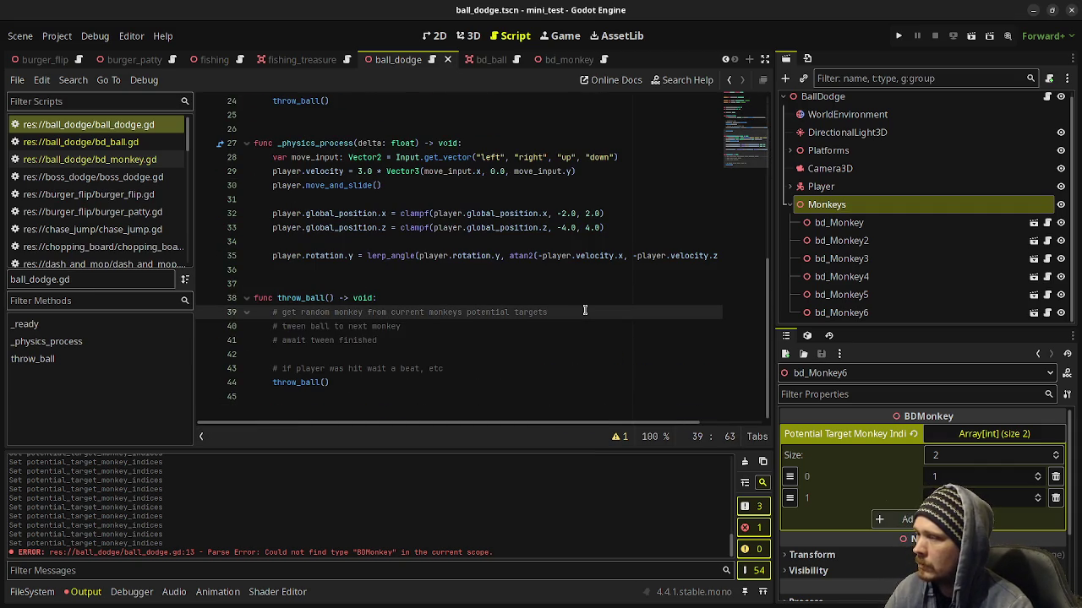
key("Return")
type("var current")
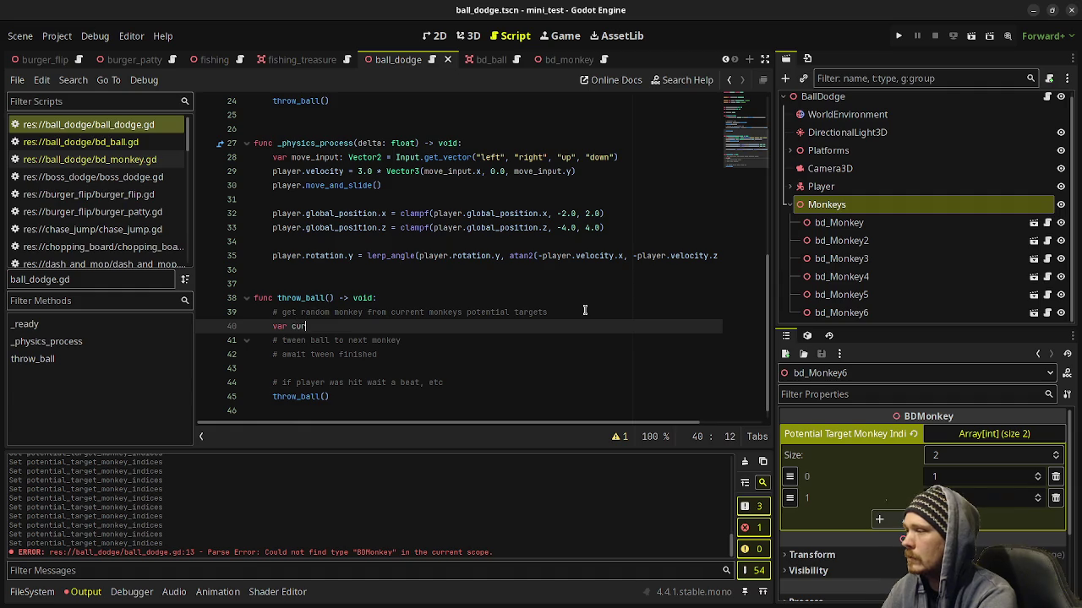
type("_")
type("potenti")
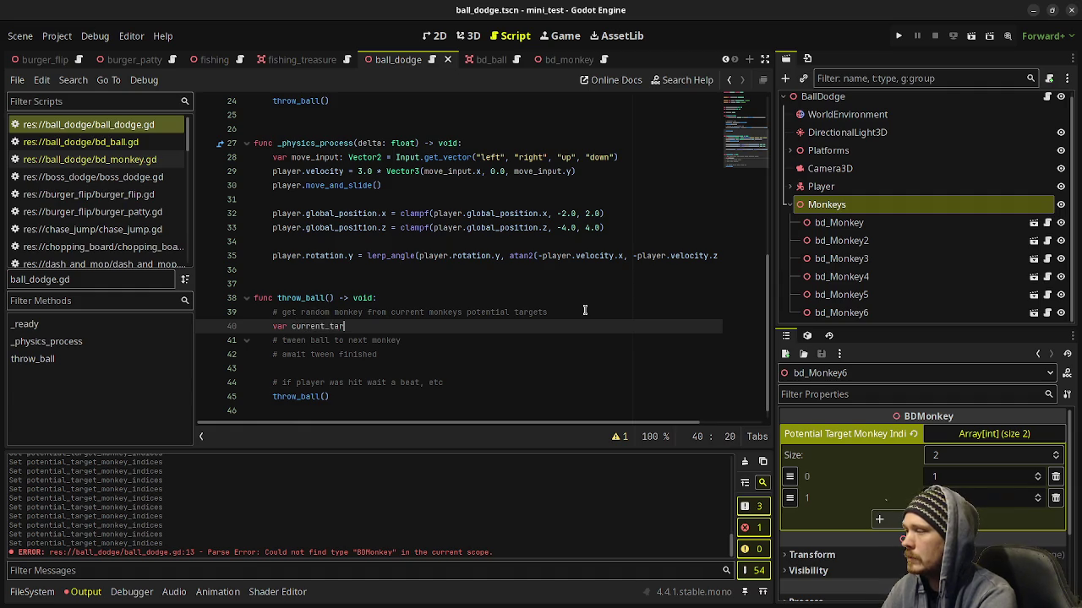
type("al_monkeys: ")
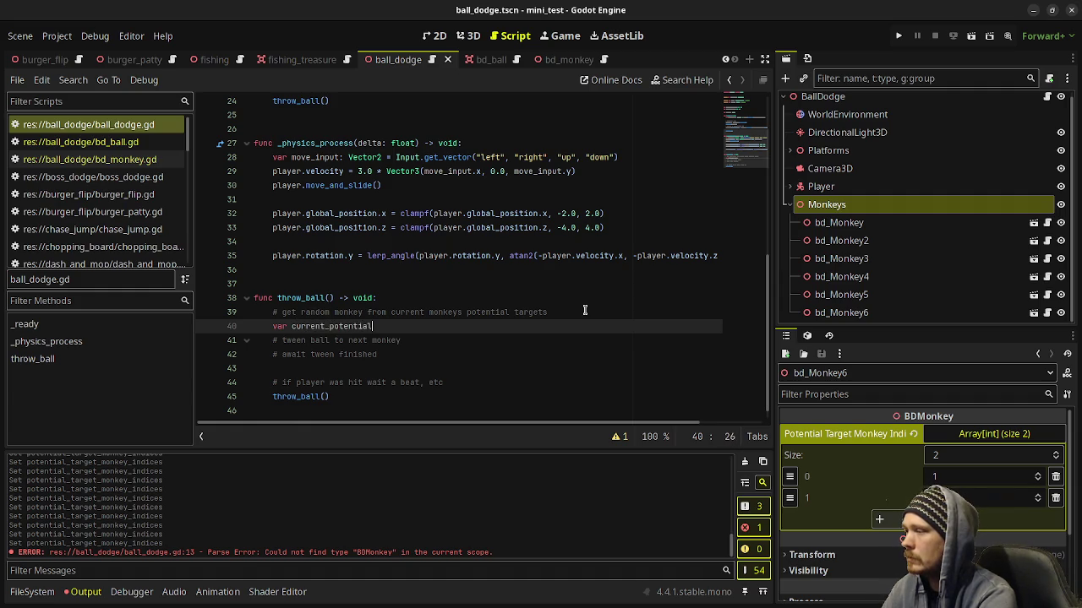
type("A")
Type 'var current_potential_monkey_indices: Array[int] = monkey.get_child(current_monkey_index).poten', then open bd_monkey.gd.
key("Return")
key("BackSpace")
key("BackSpace")
key("BackSpace")
key("BackSpace")
type("_indices: ")
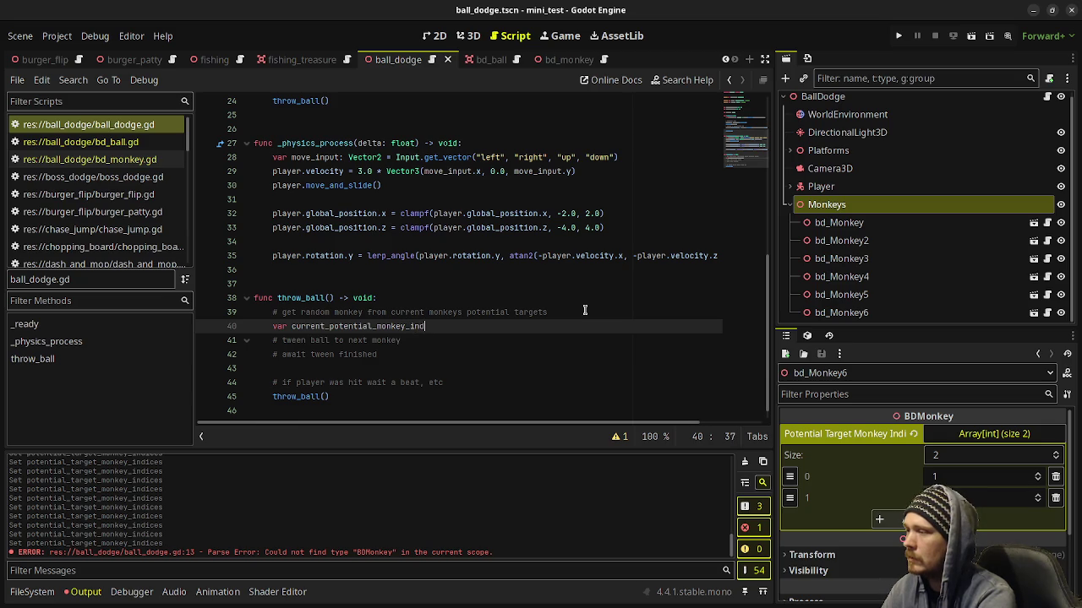
type("Array[int]")
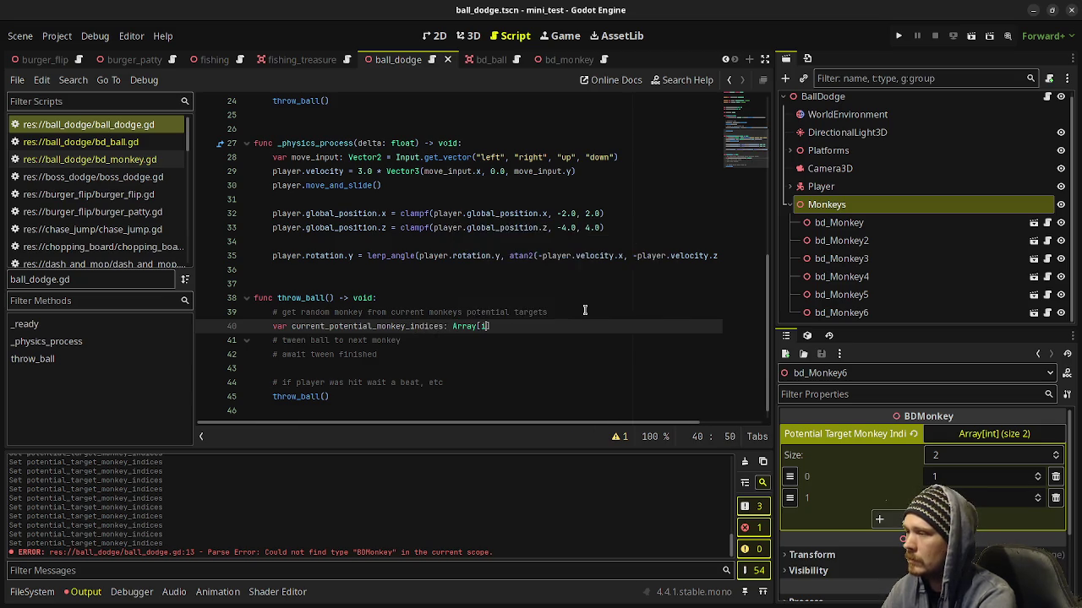
type(" = ")
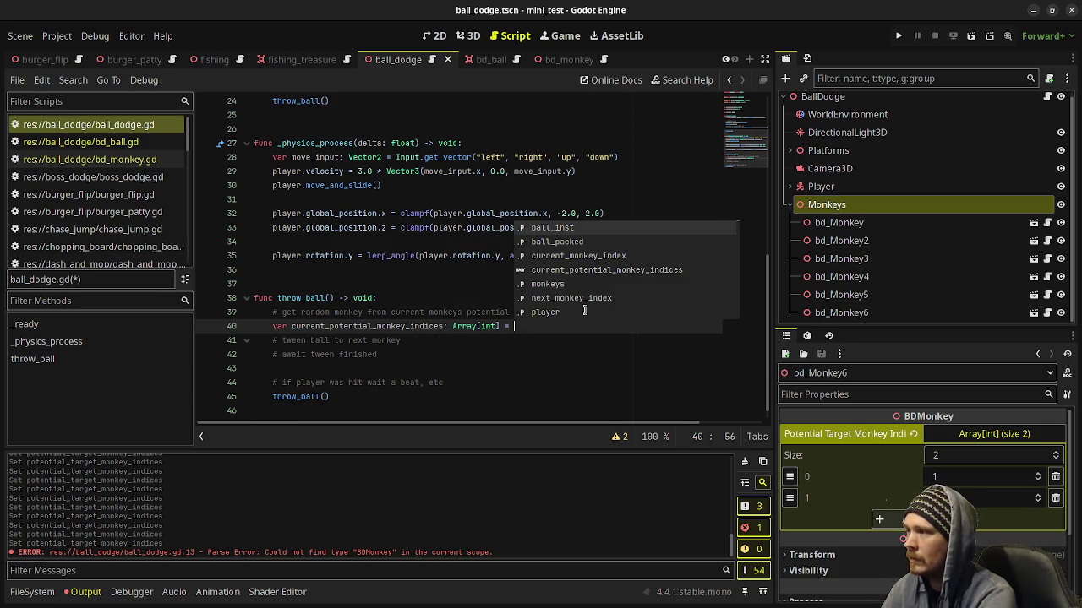
type("monkey.get_c")
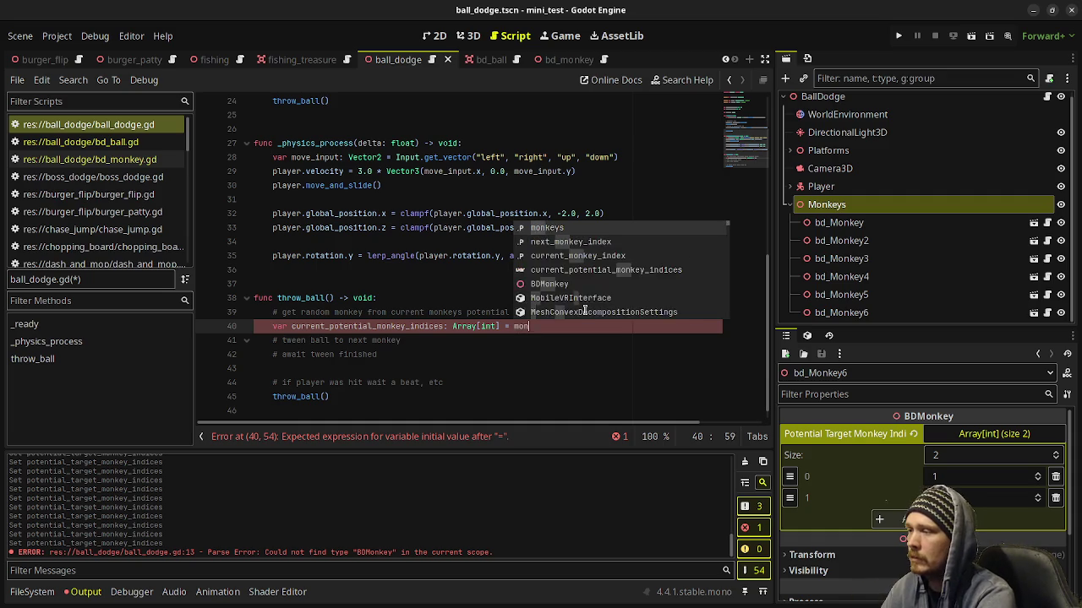
type("hild()")
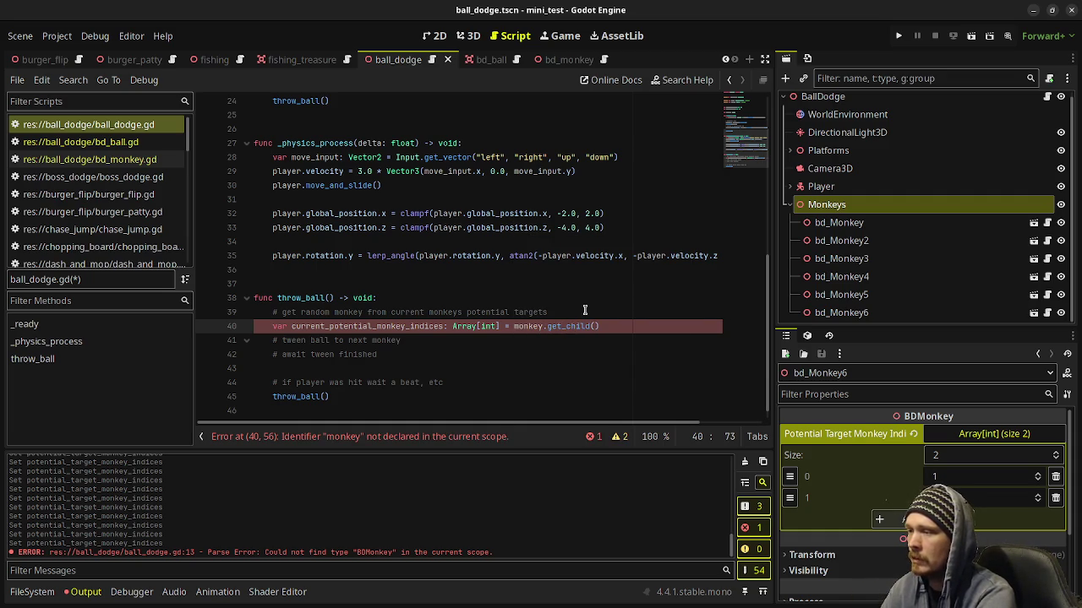
type("current")
key("Return")
key("End")
type(".")
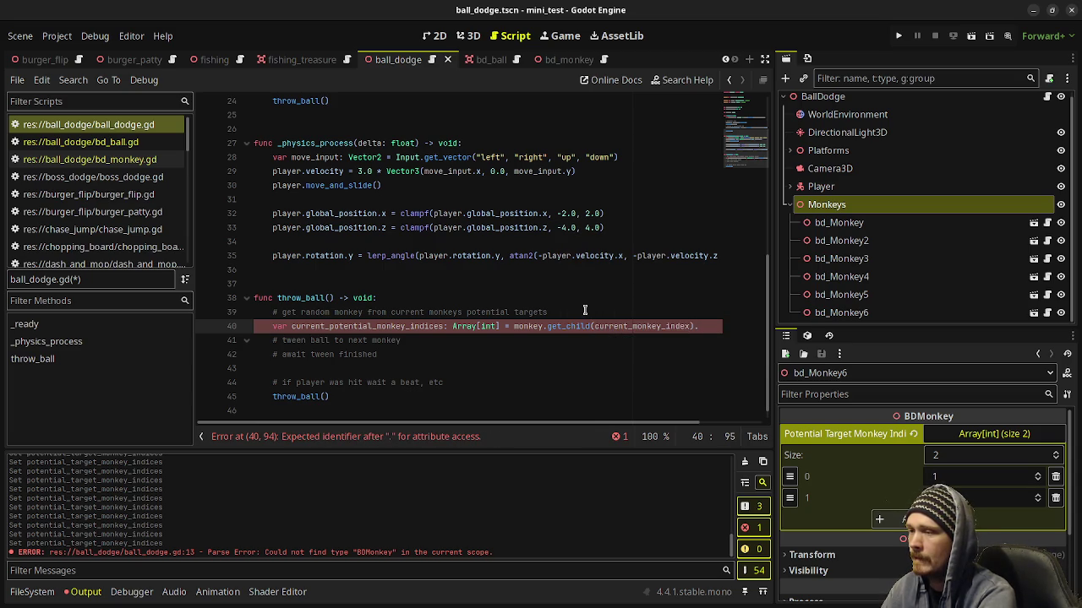
type("pot")
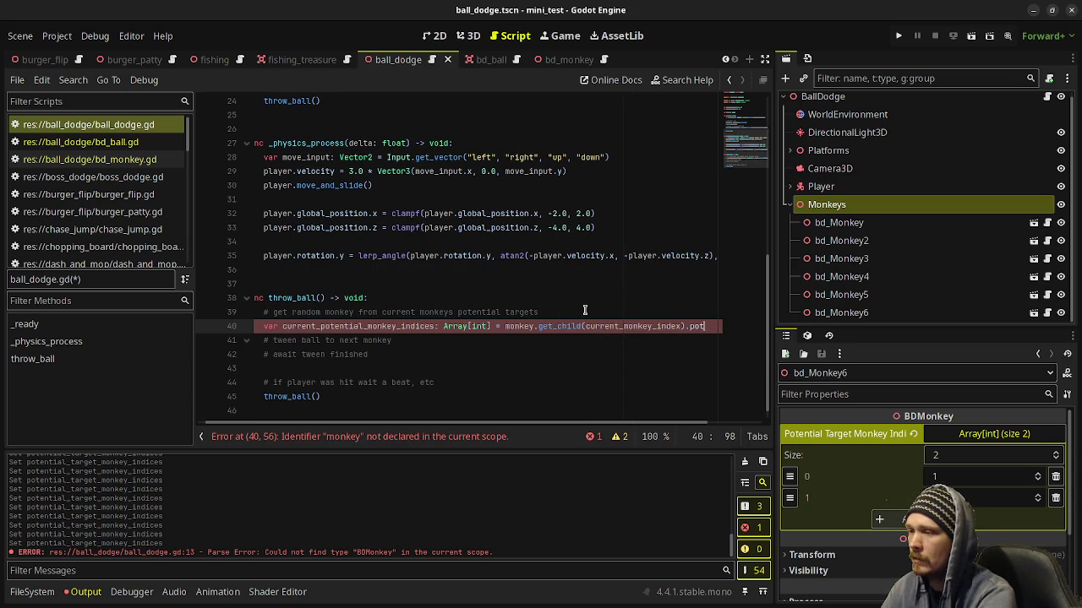
type("en")
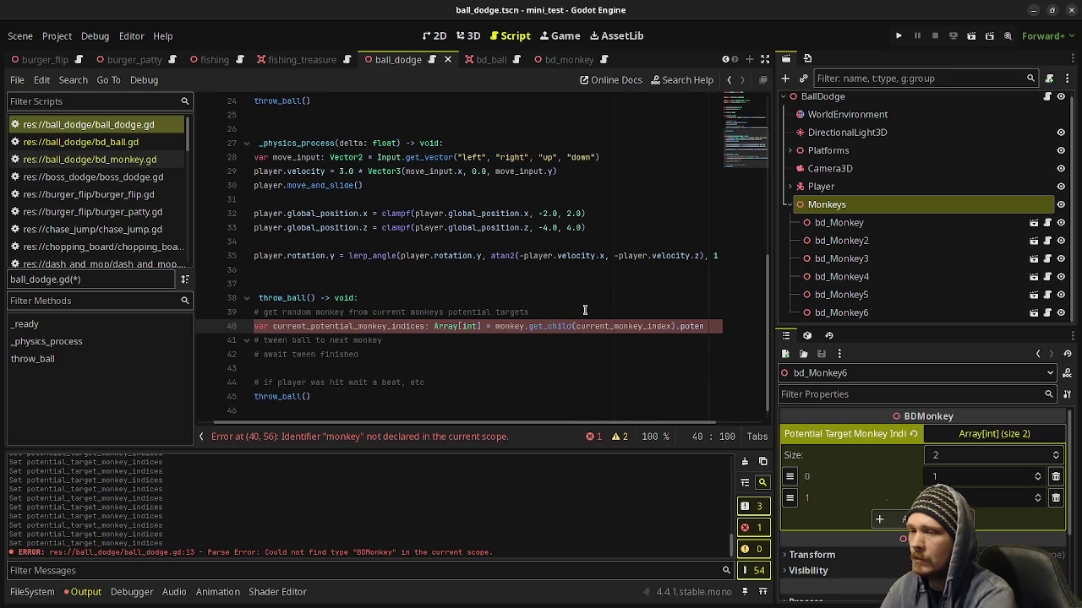
left_click(1047, 222)
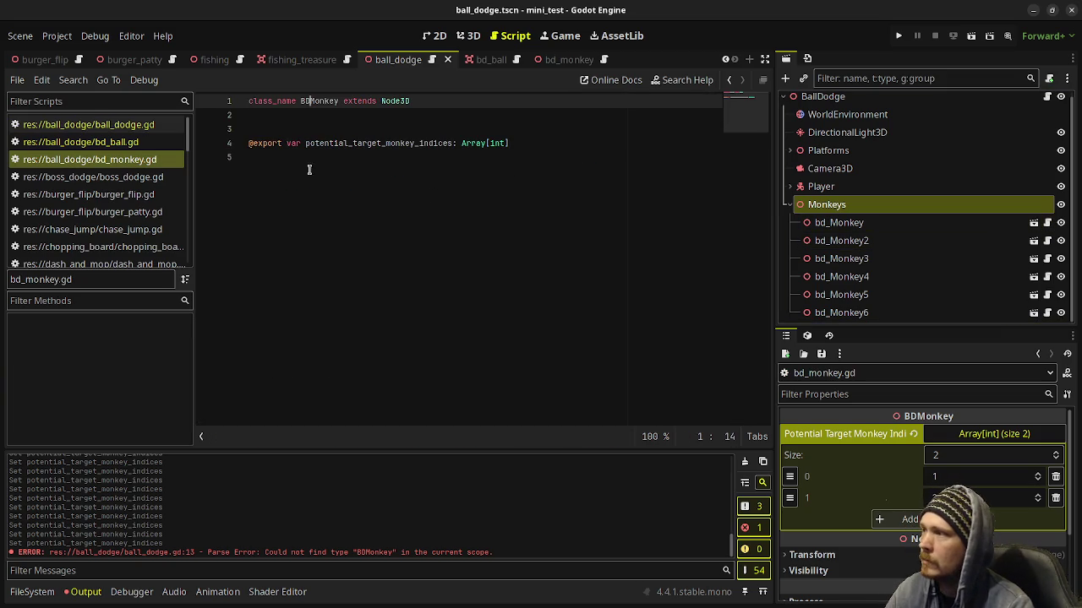
Paste potential_target_monkey_indices from bd_monkey.gd into line 40, correcting monkey to monkeys.
double_click(344, 143)
key("ctrl+c")
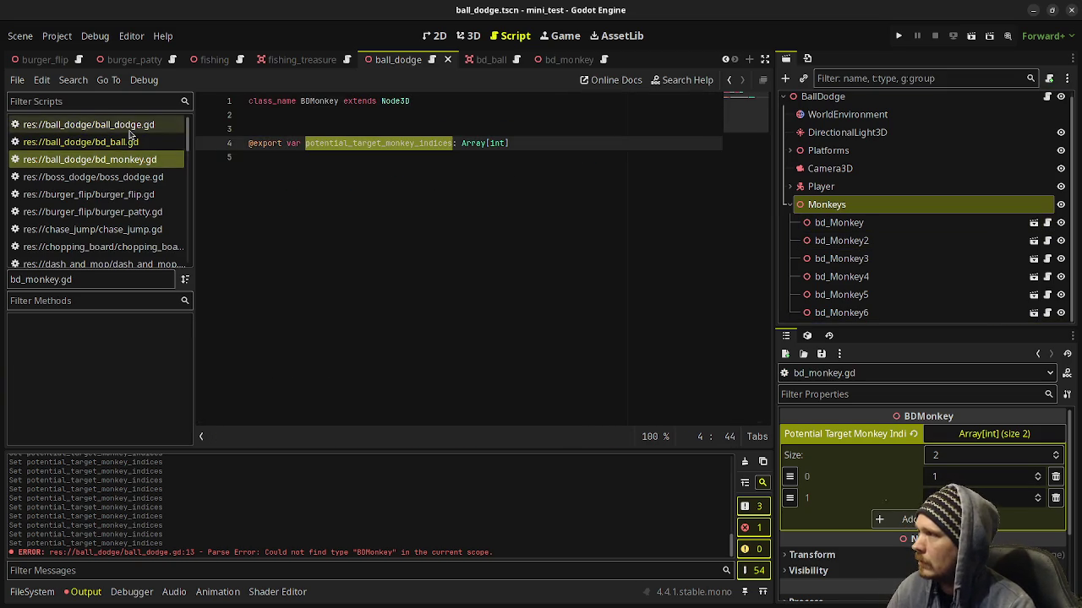
left_click(127, 127)
double_click(693, 341)
key("ctrl+v")
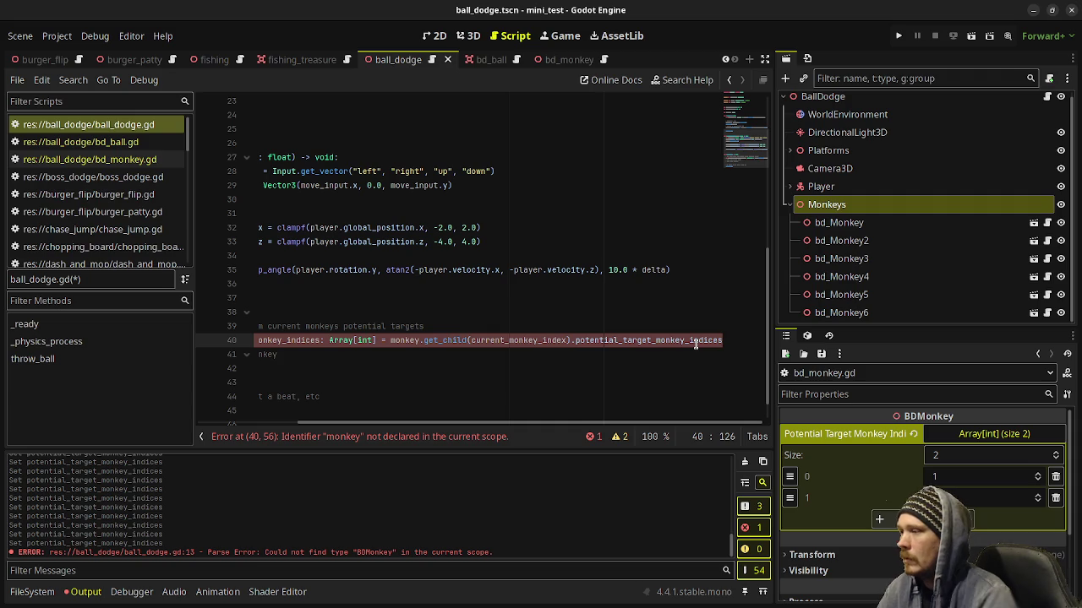
left_click(413, 341)
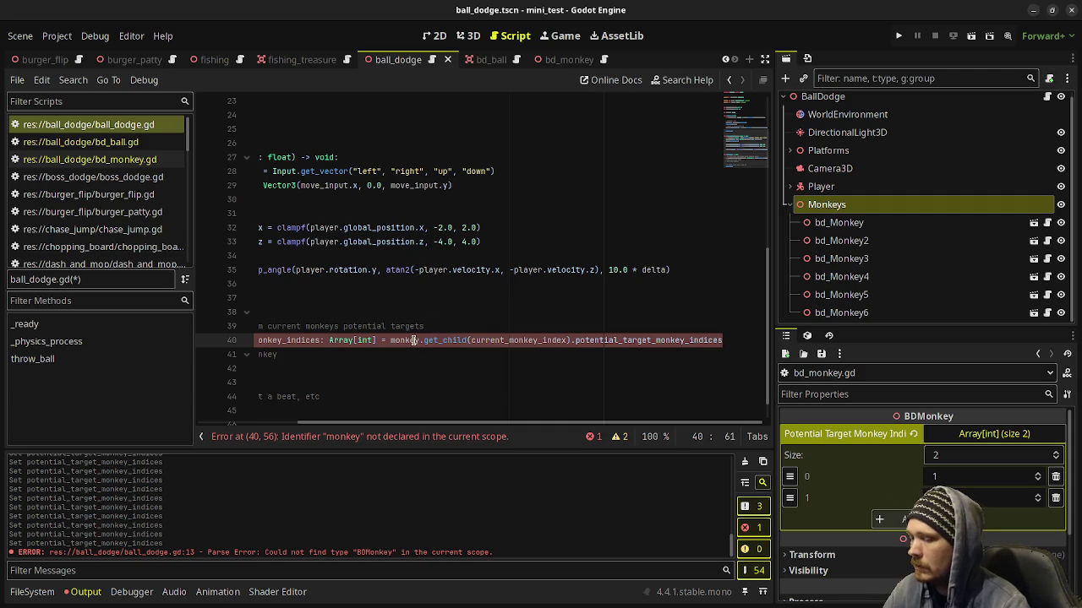
type("s")
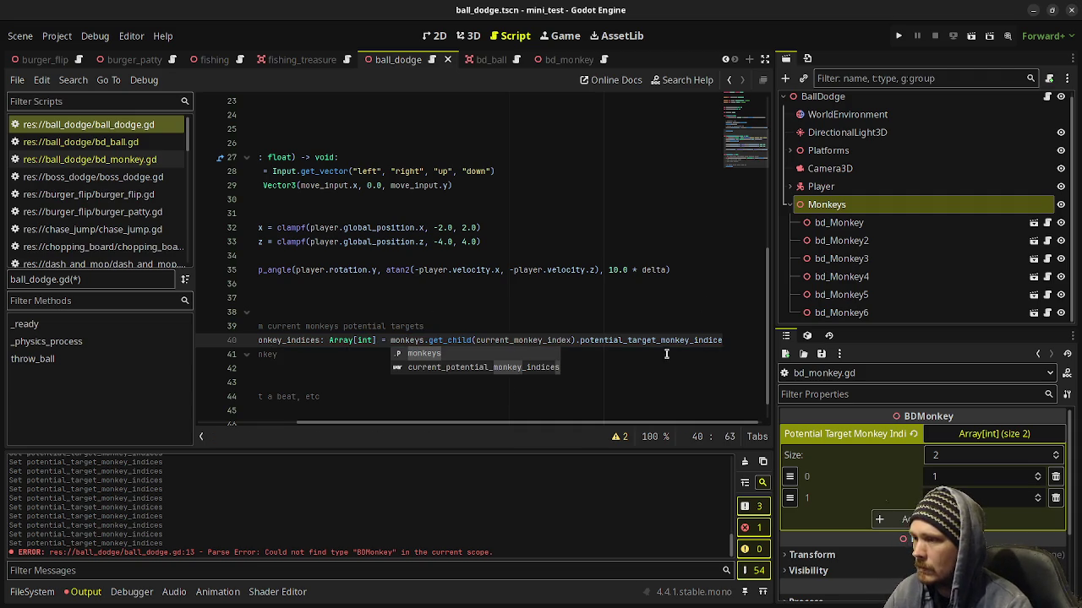
left_click(654, 340)
key("End")
key("Return")
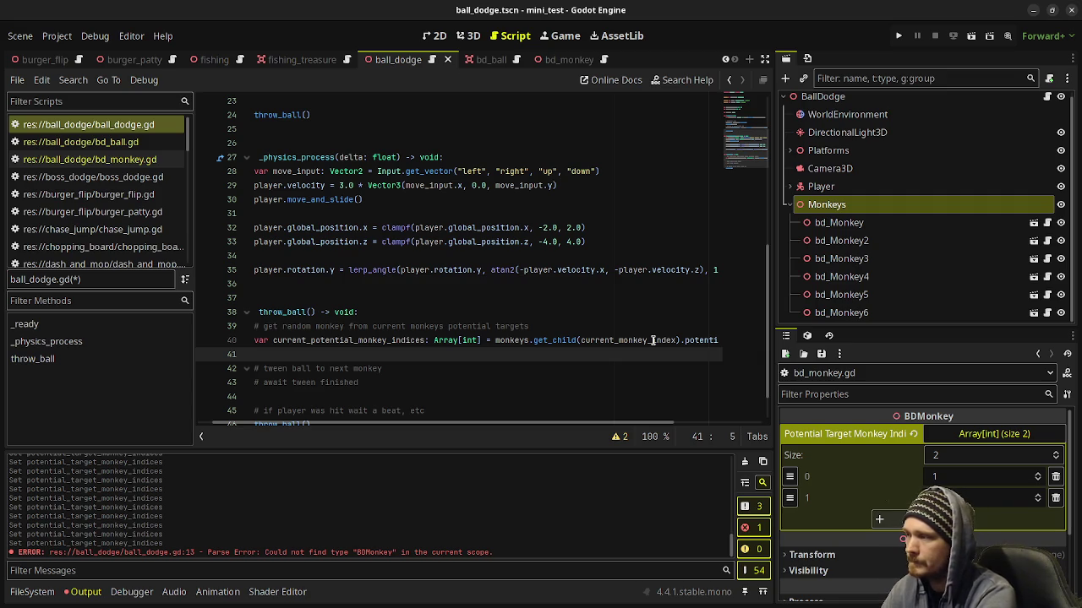
Add 'var rand_idx: int = randi_range(0, current_potential_monkey_indices.size() - 1)' and begin the next var.
type("var rand_i")
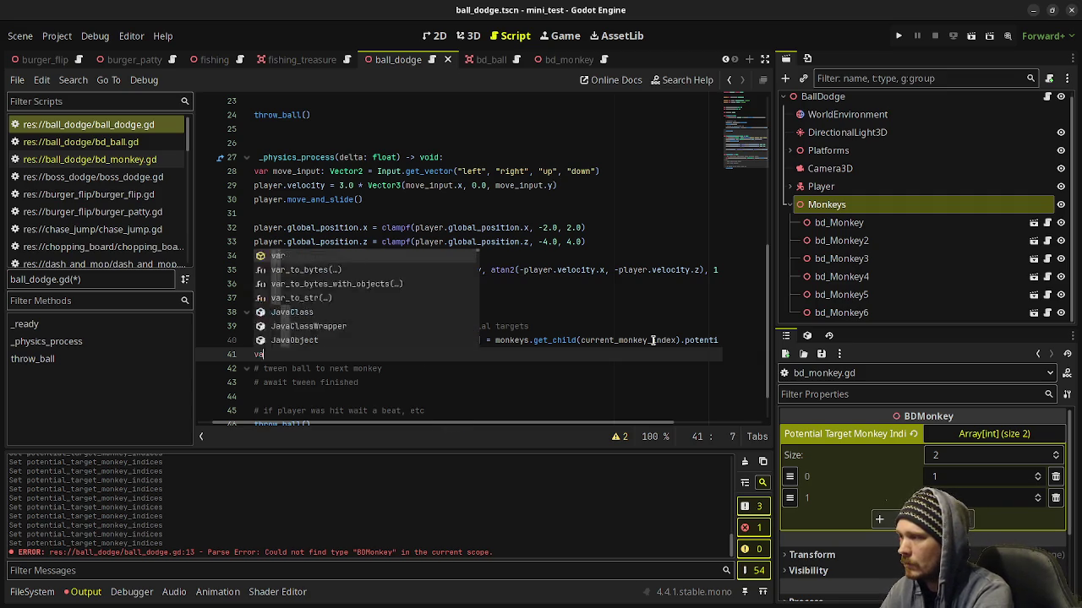
type(":")
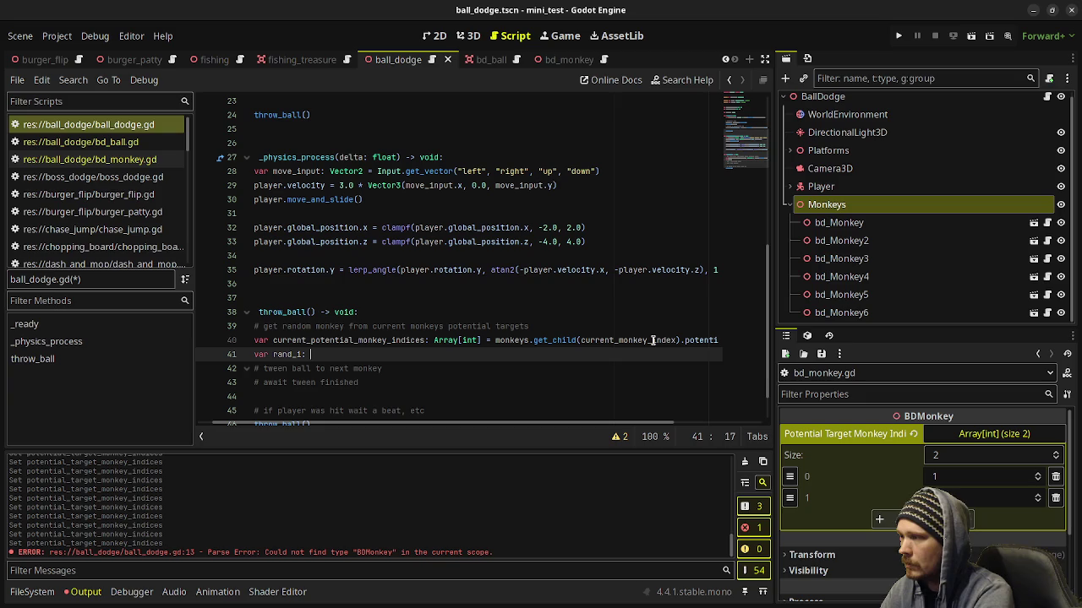
key("BackSpace")
key("BackSpace")
type("dx: ")
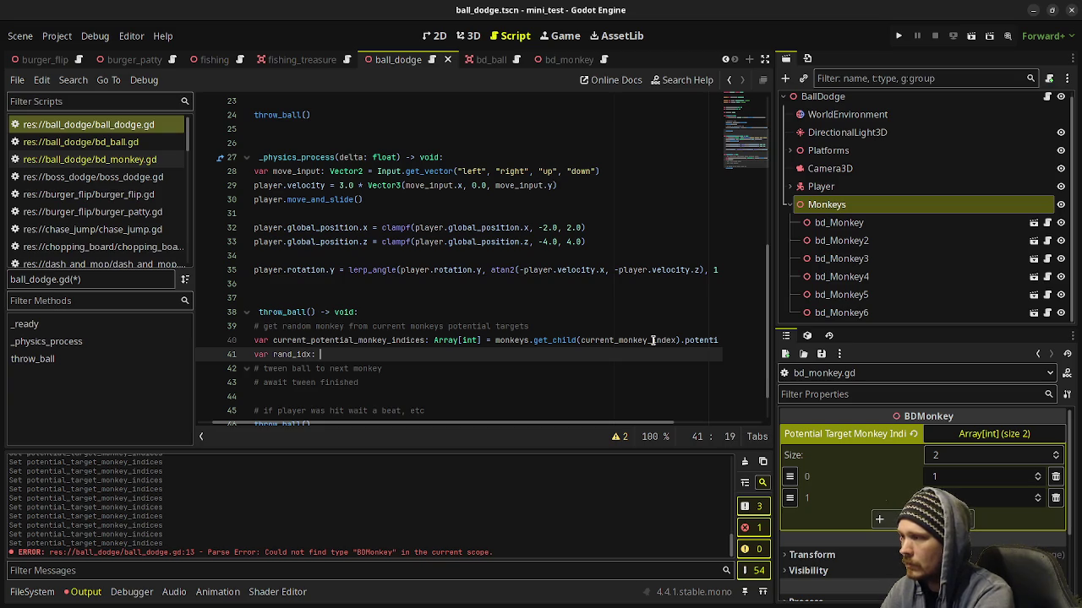
type("int = ")
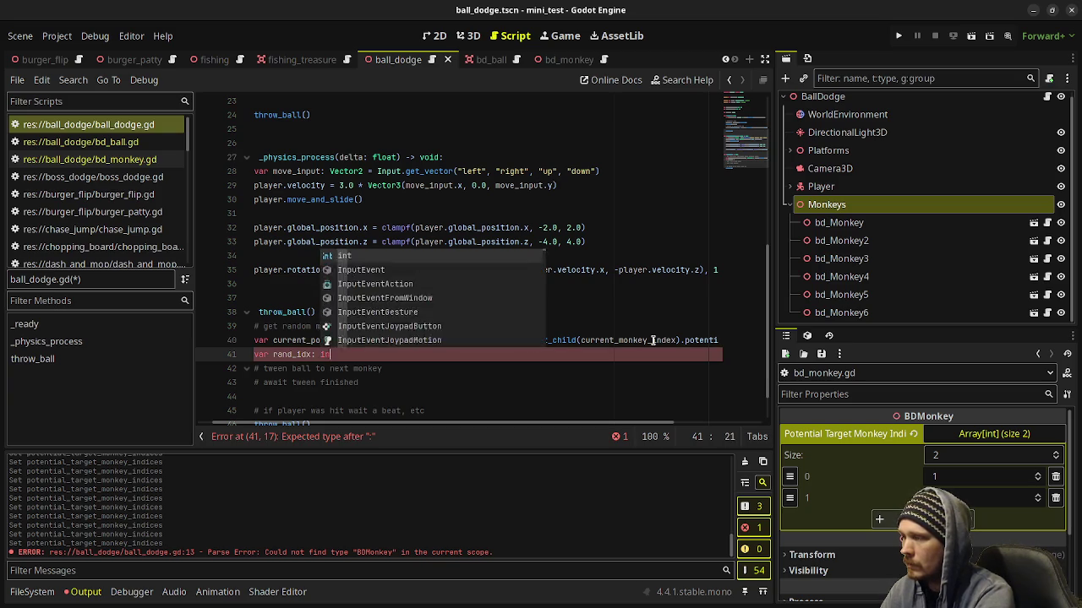
type("randi_range(0")
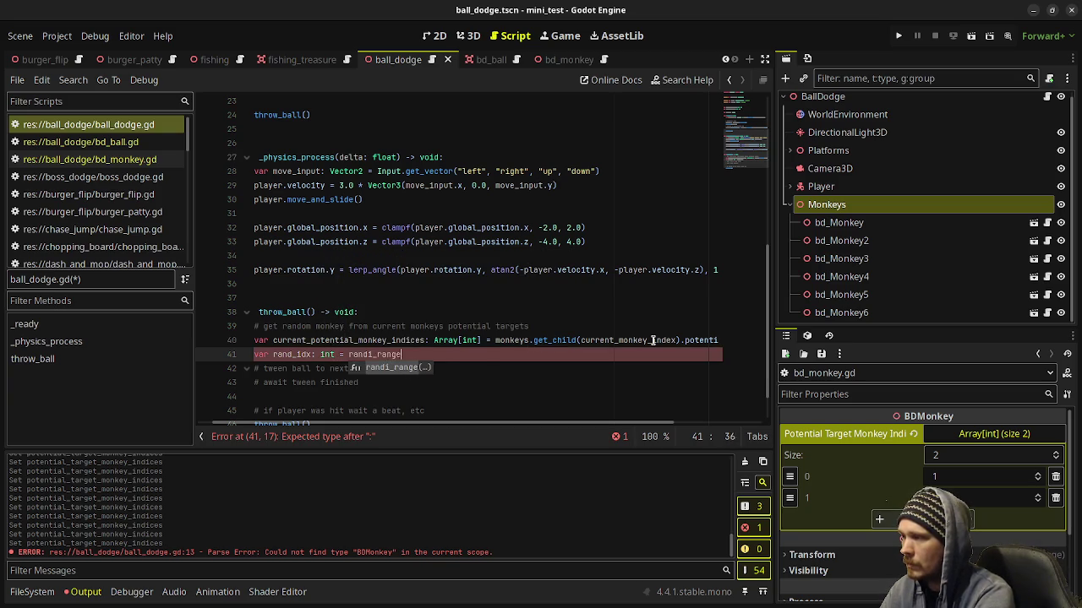
type(", ")
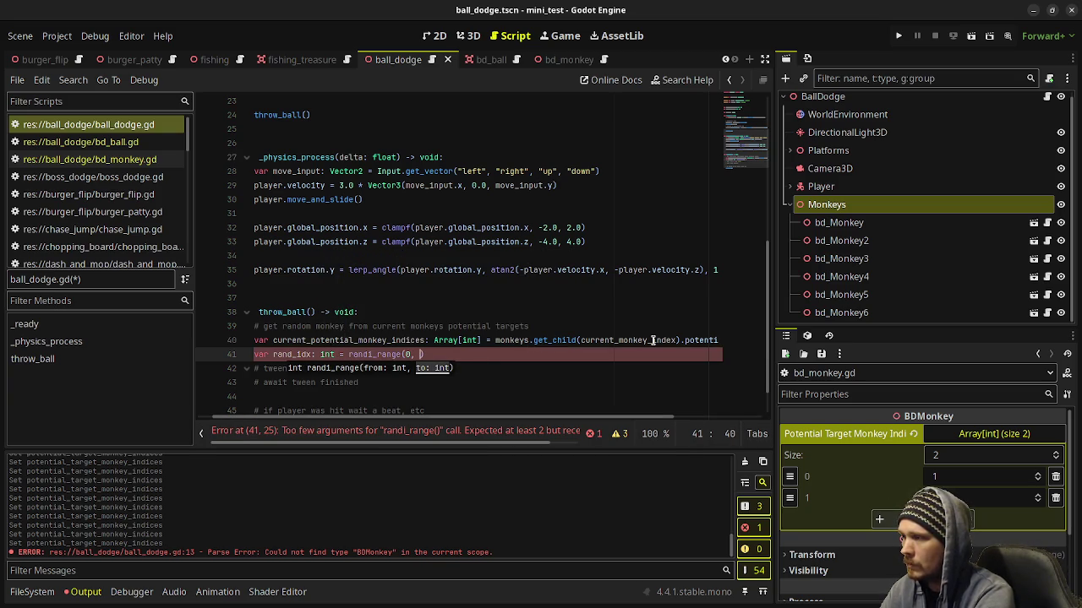
type("c")
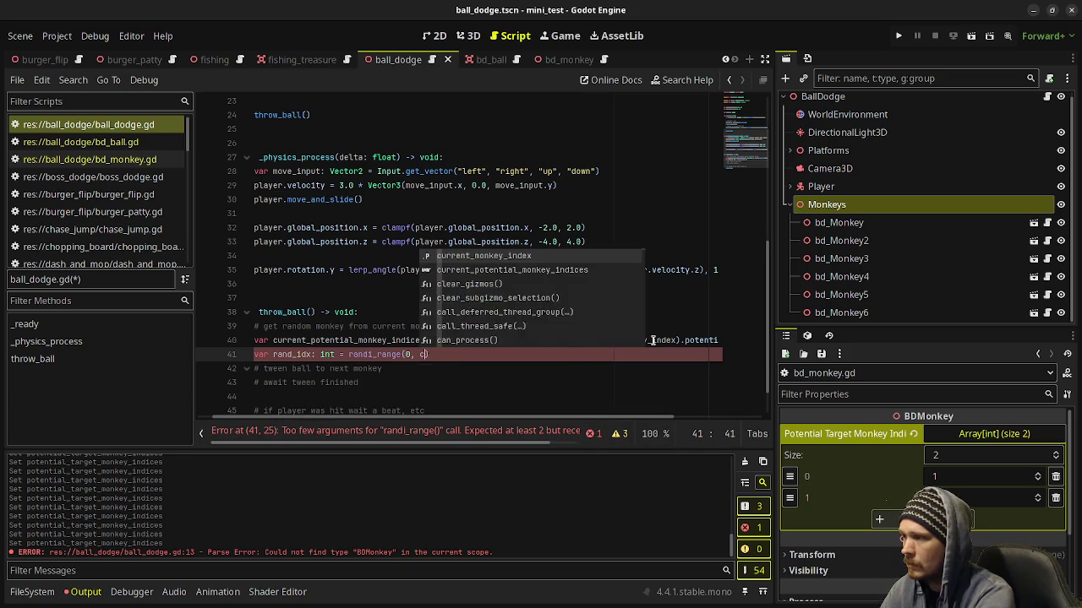
type("urrent")
key("Down")
key("Return")
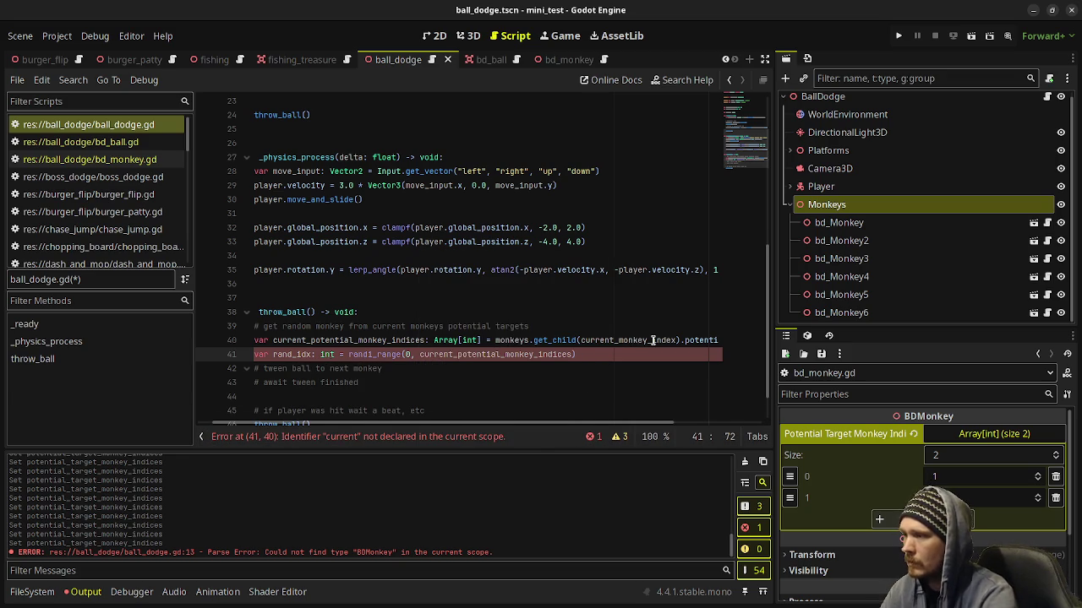
type(".size")
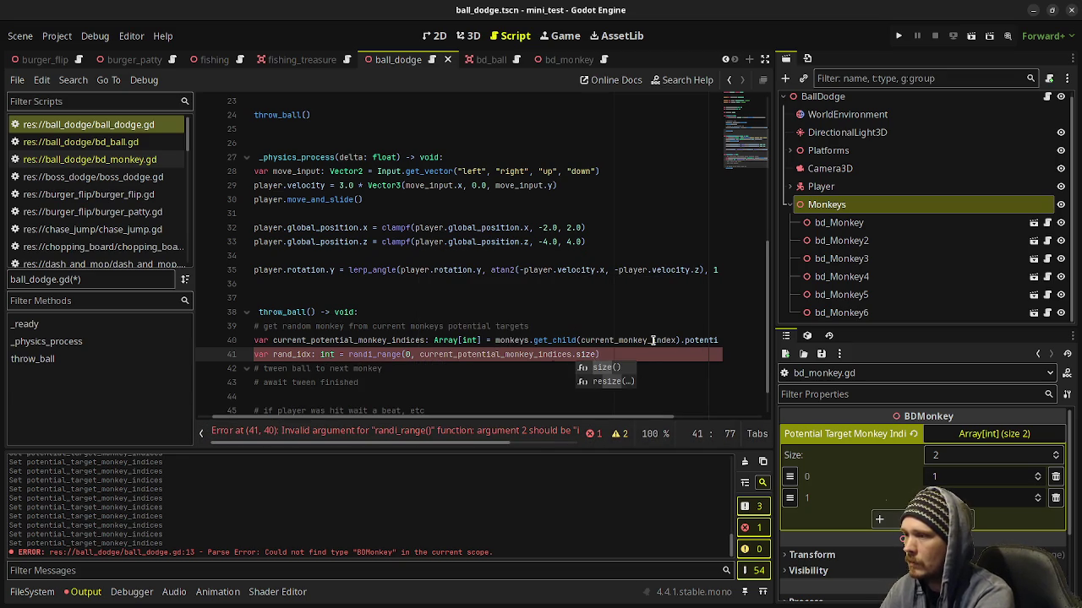
key("Return")
type("- 1)")
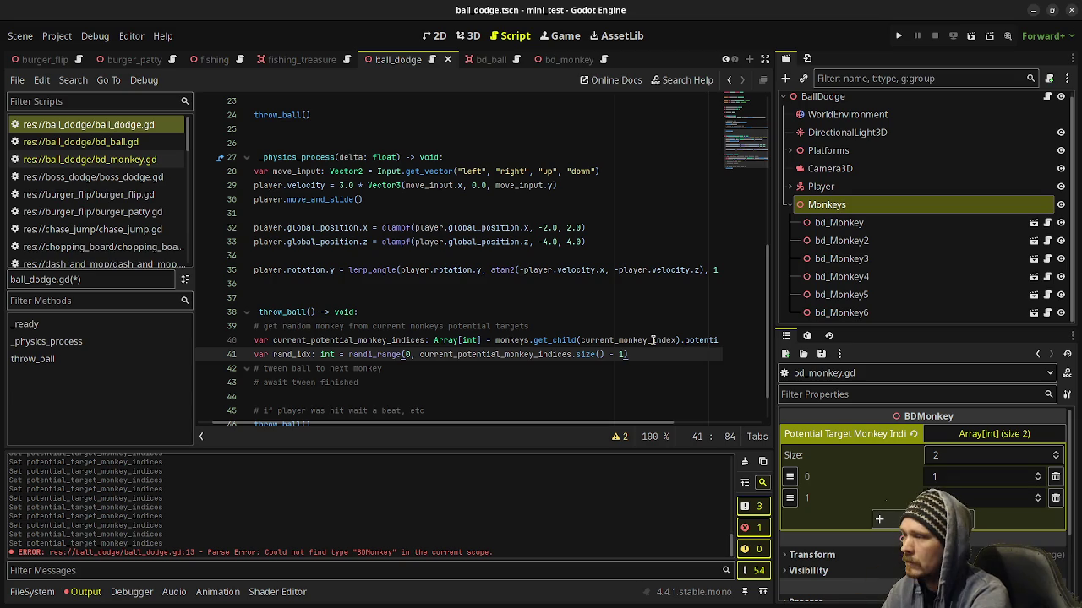
key("Return")
type("ar ")
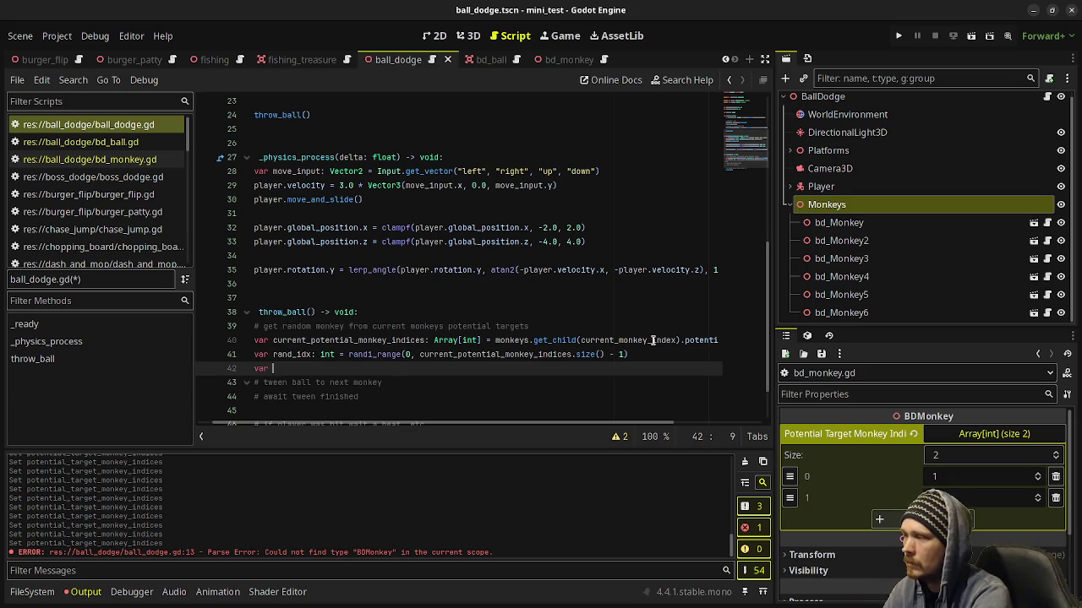
type("next")
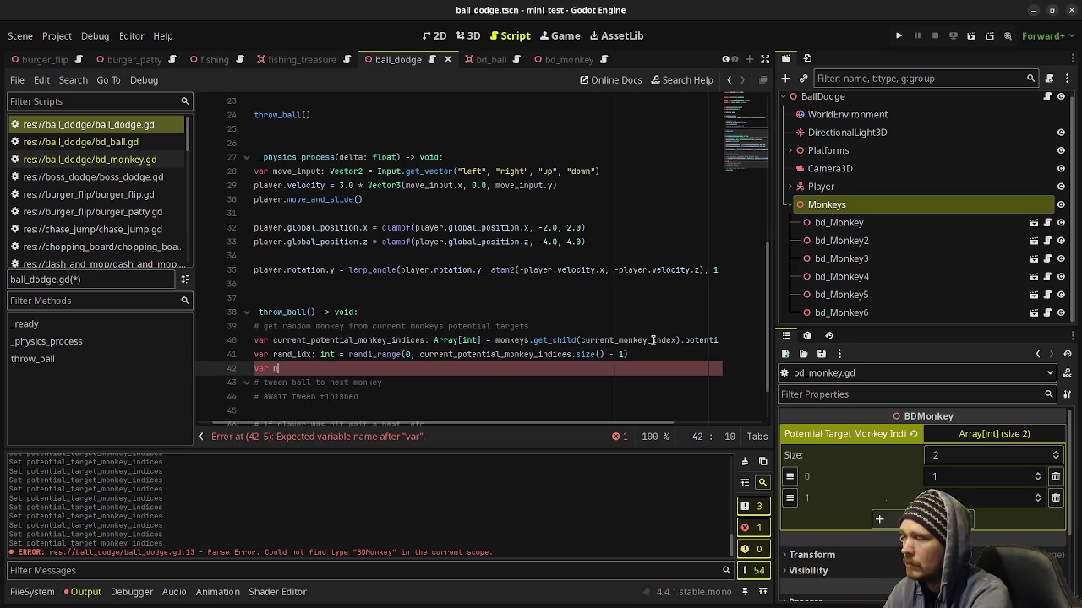
type("_")
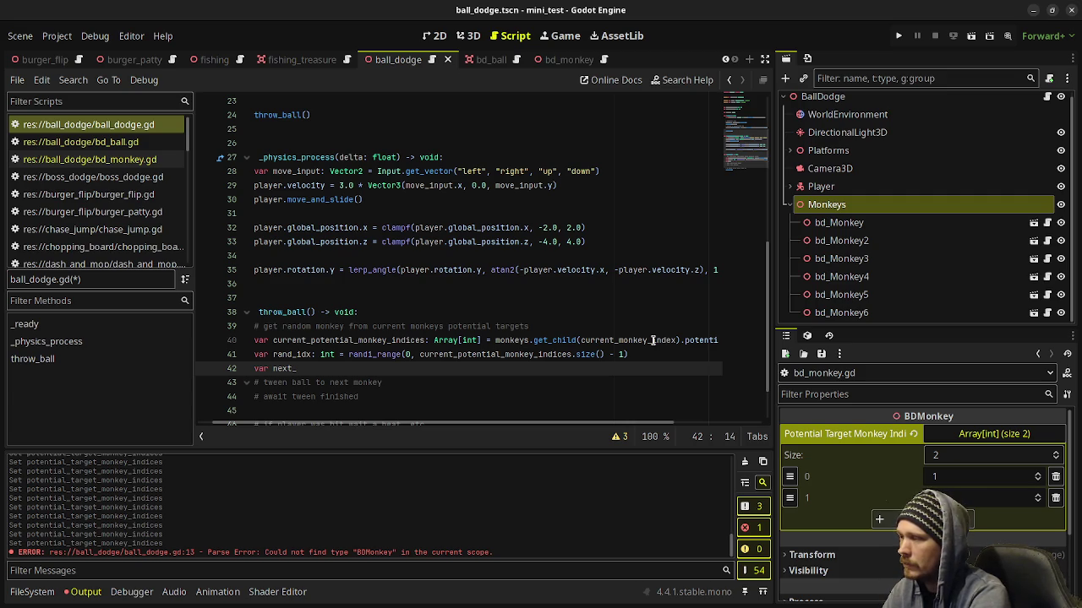
Set 'var next_monkey_index: int = current_potential_monkey_indices[rand_idx]'.
type("monkey_ind")
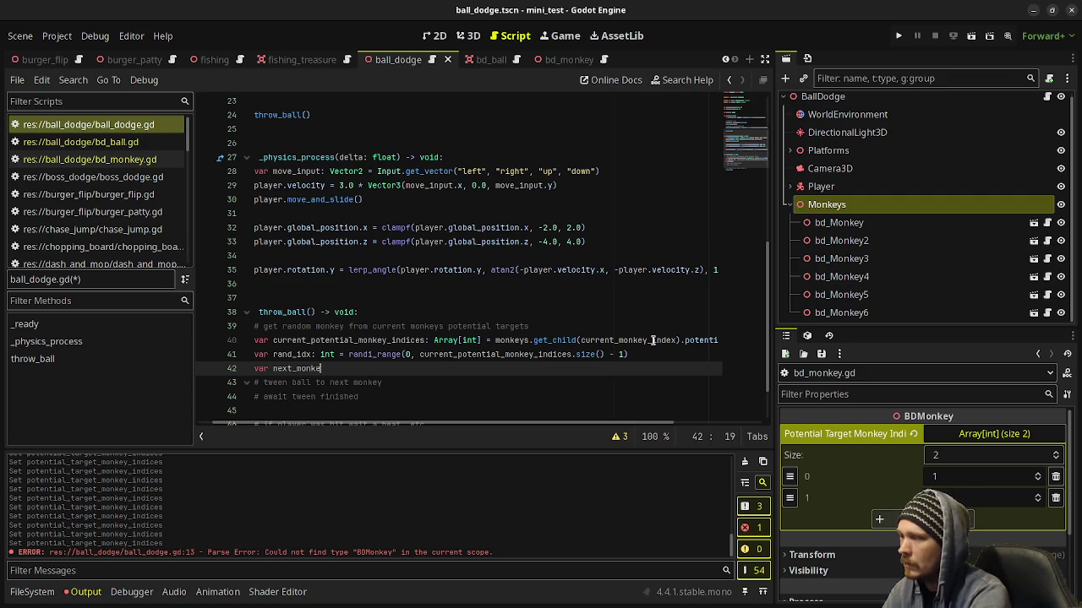
type("ex: int = ")
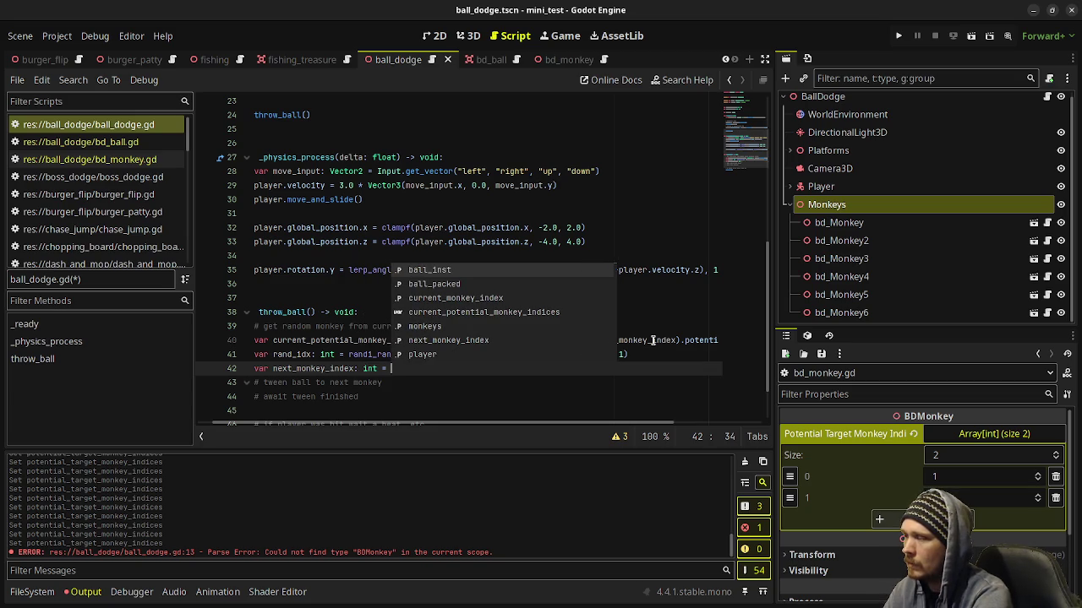
type("current")
key("Down")
key("Return")
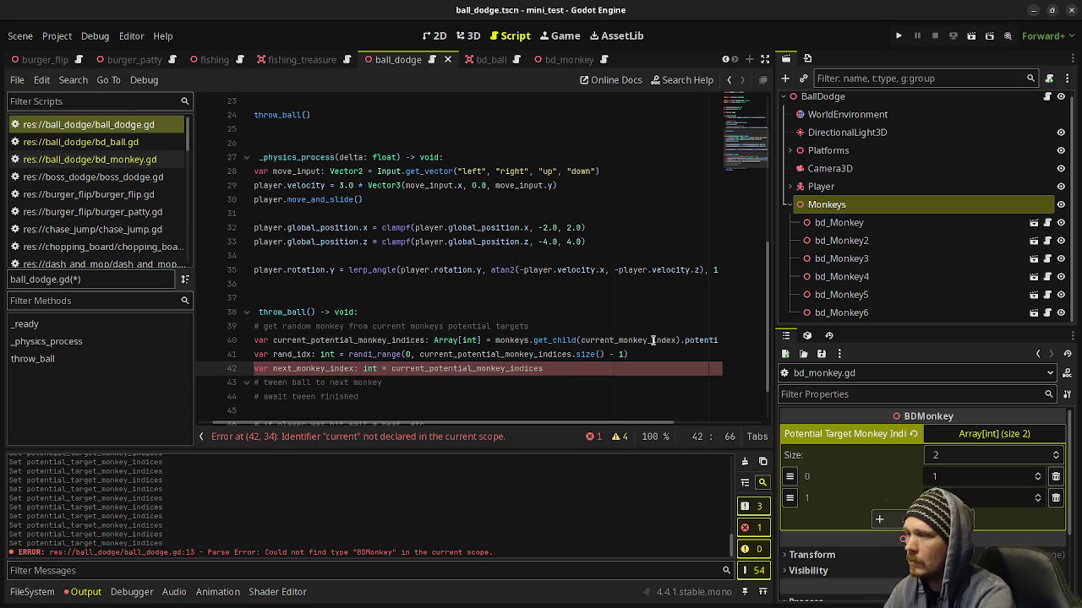
type(".")
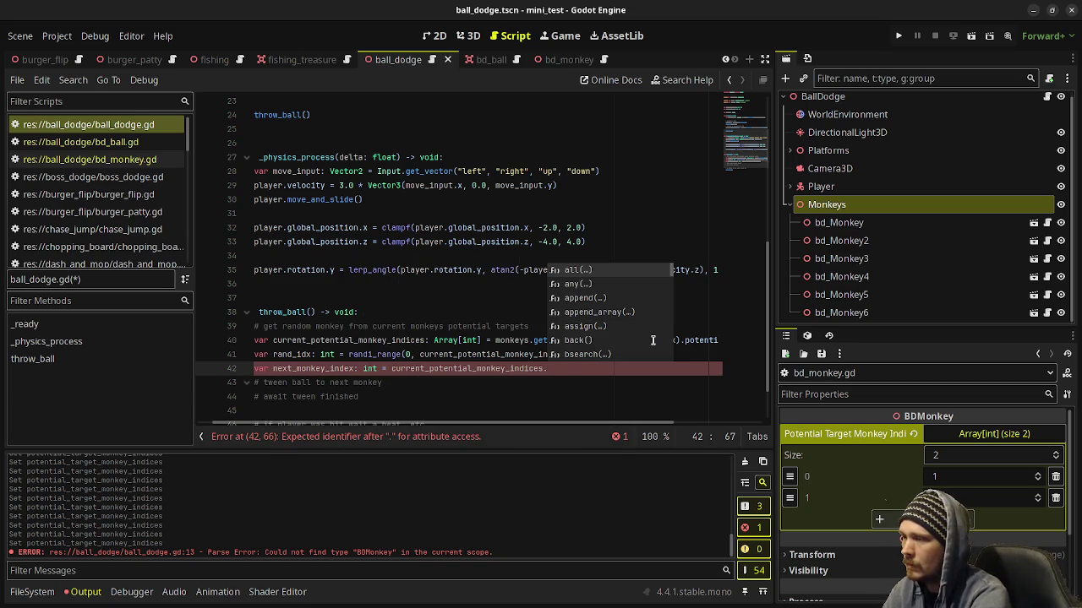
key("BackSpace")
type("[rand_idx")
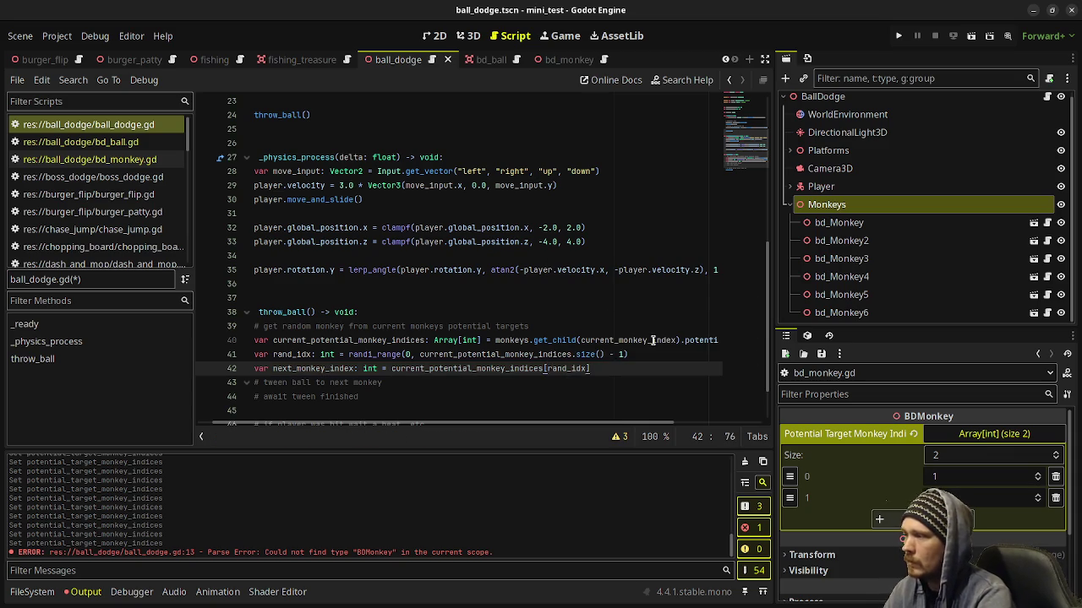
key("Return")
key("BackSpace")
key("BackSpace")
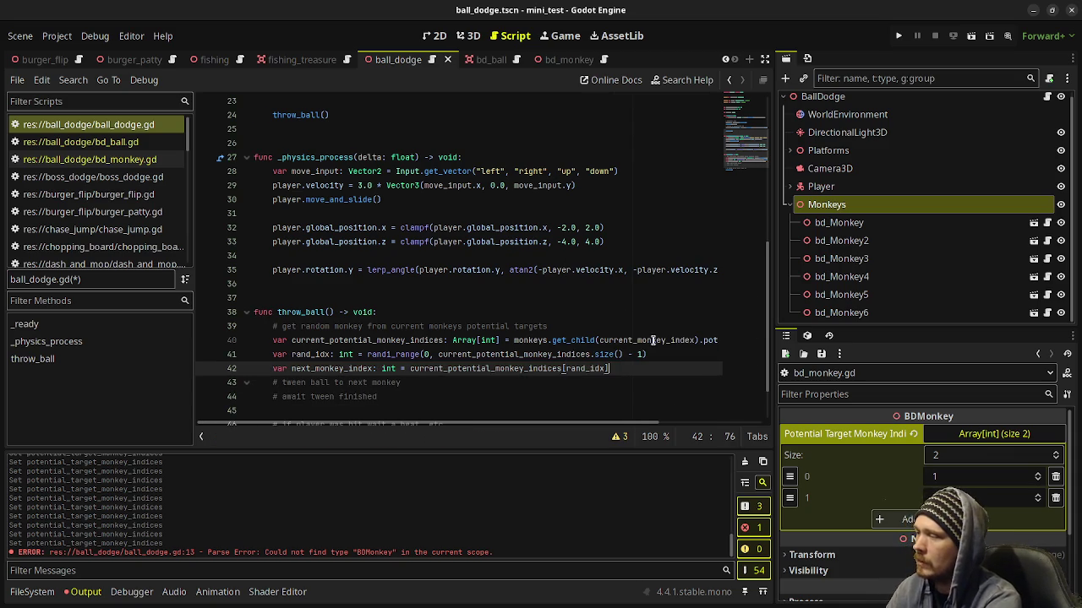
Create a tween and tween ball_inst's global_position to monkeys.get_child(next_monkey_index) over 1.0.
key("Down")
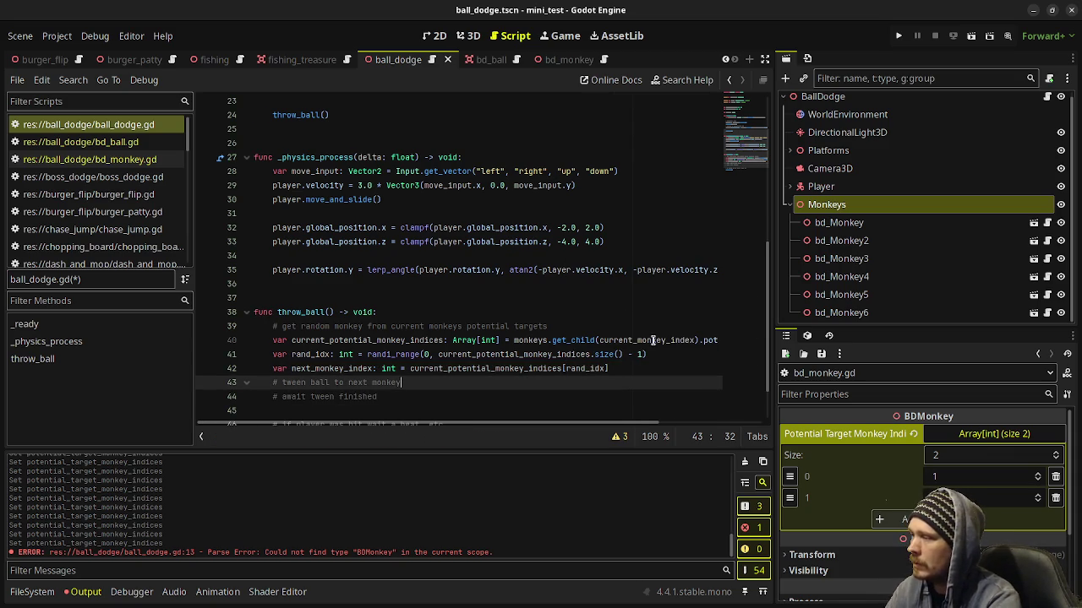
key("Return")
type("var tween: Tween = create_tween(")
key("Return")
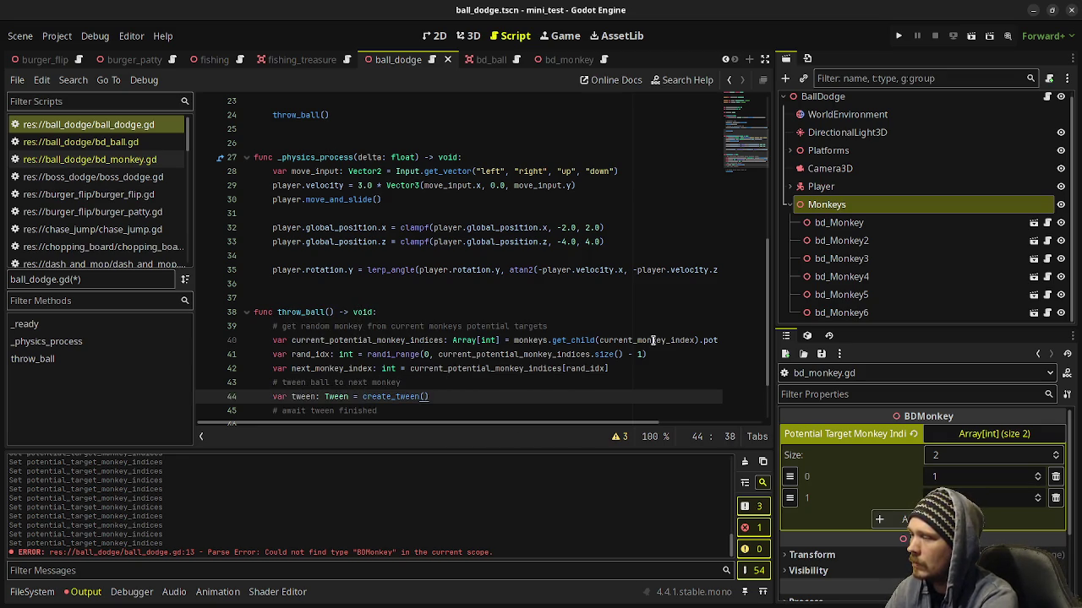
key("Return")
type("tween.tween_pro")
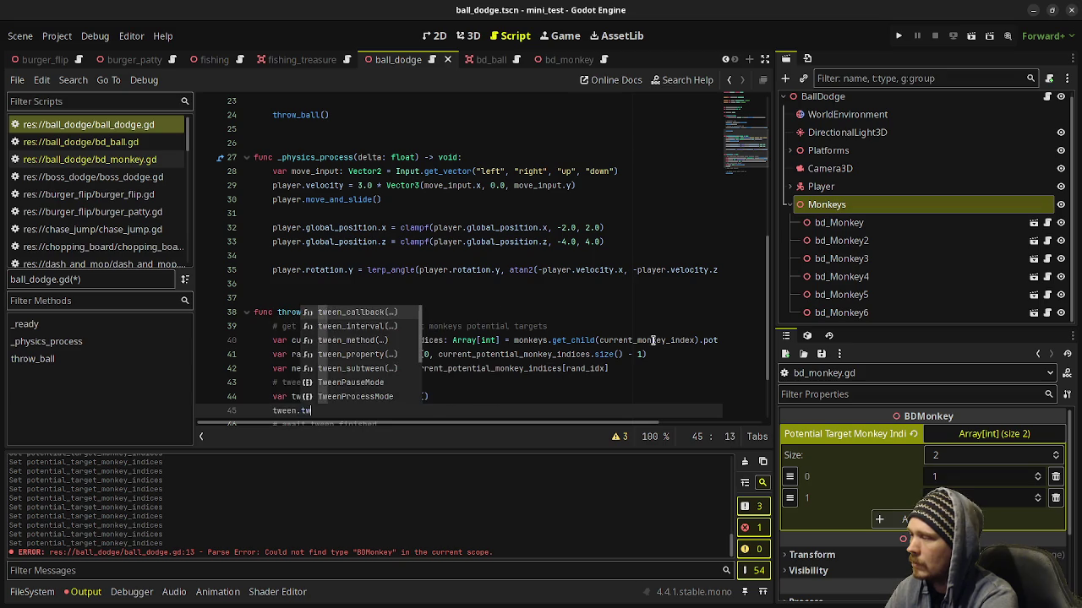
type("perty")
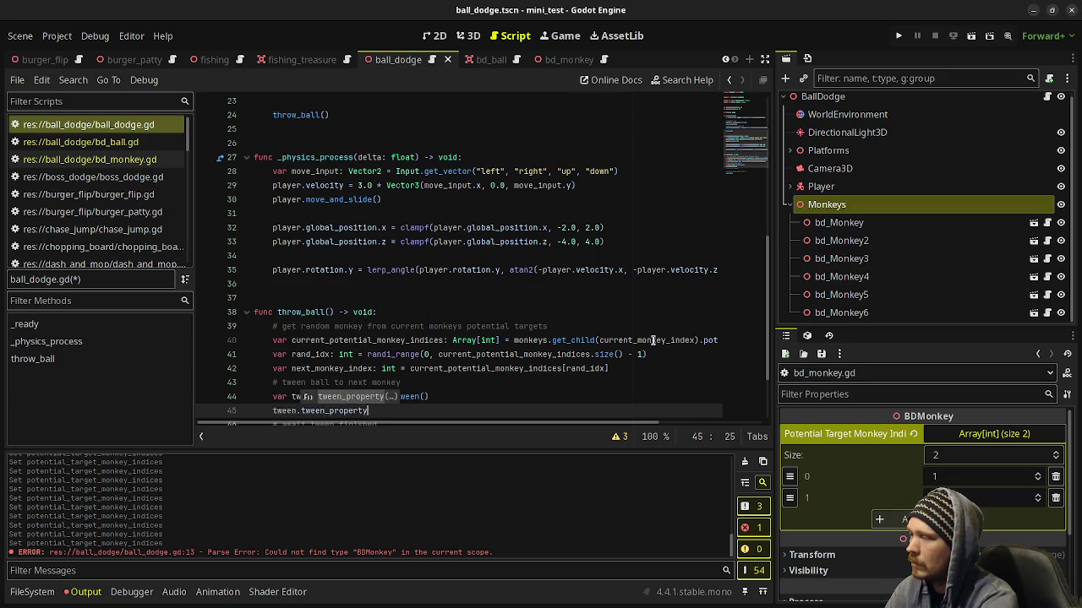
type("(")
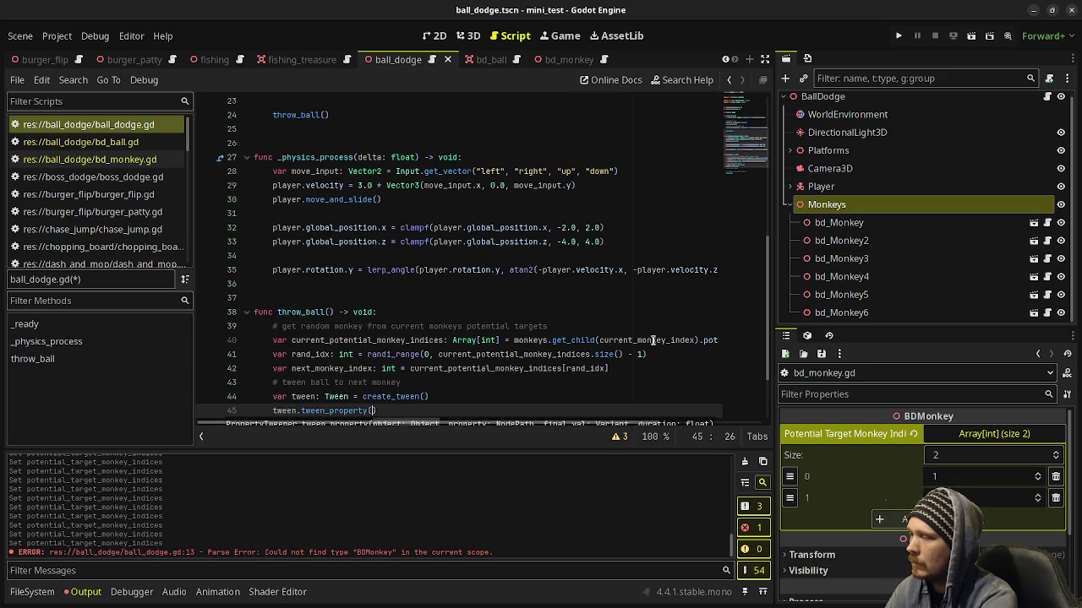
type("ball_inst")
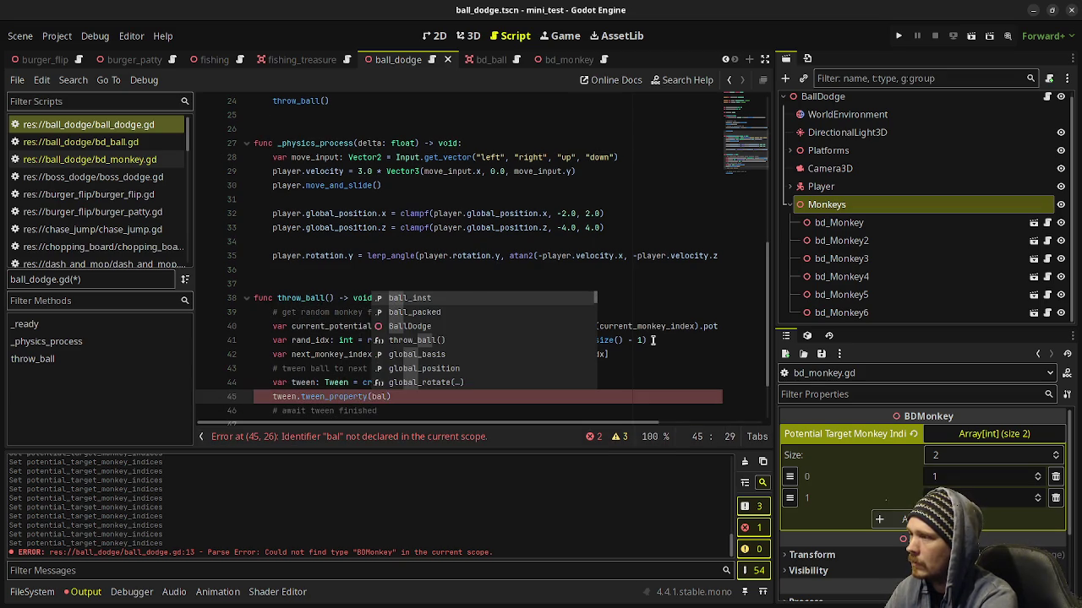
type(", \"global_")
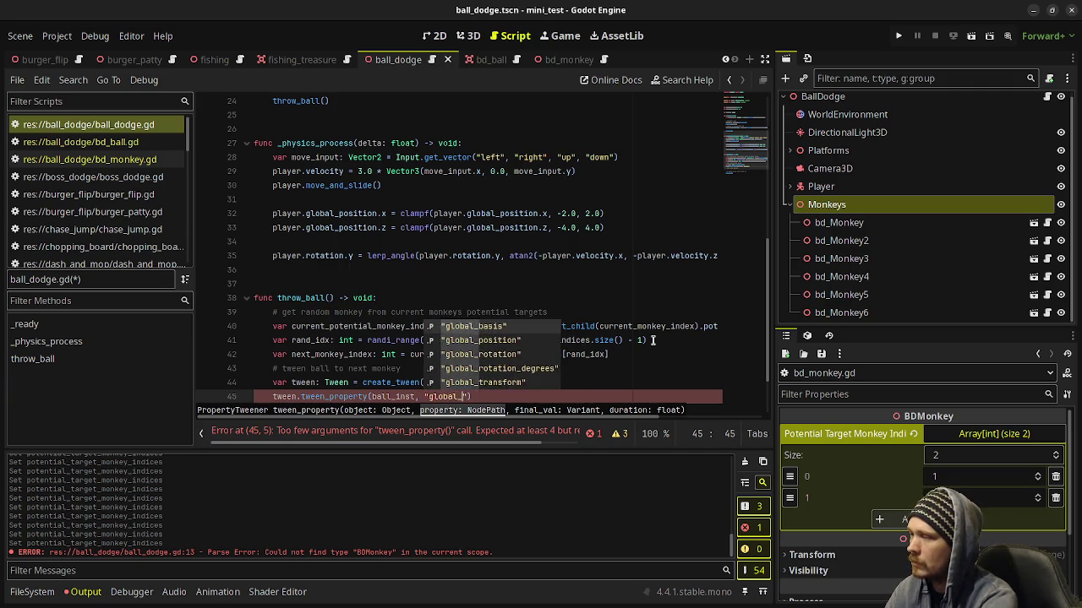
type("position\", ")
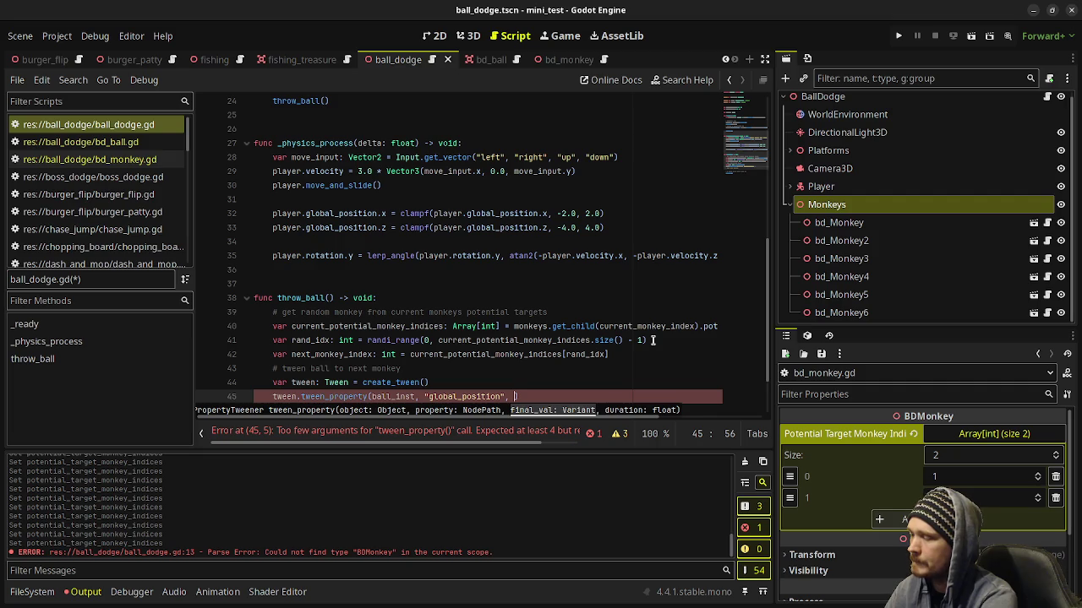
type("monkeys[")
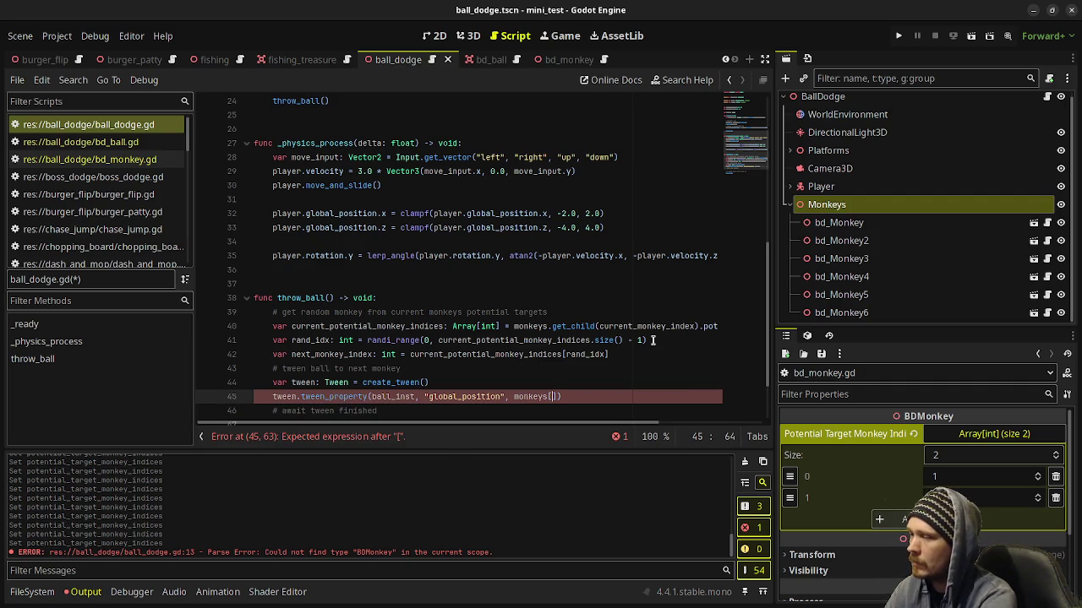
key("BackSpace")
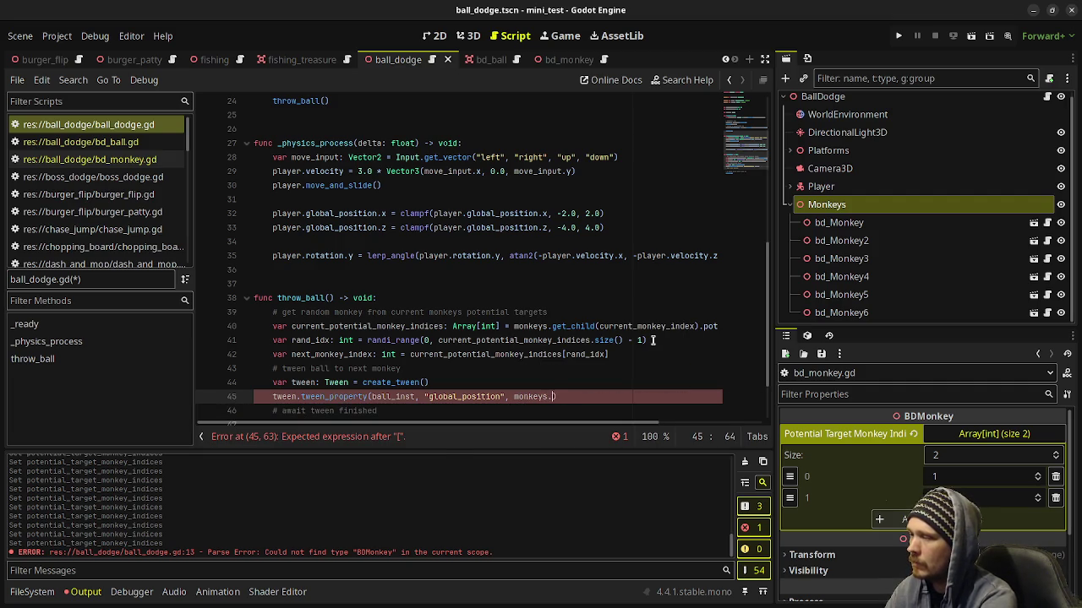
type(".get_child(n")
type("ext_mo")
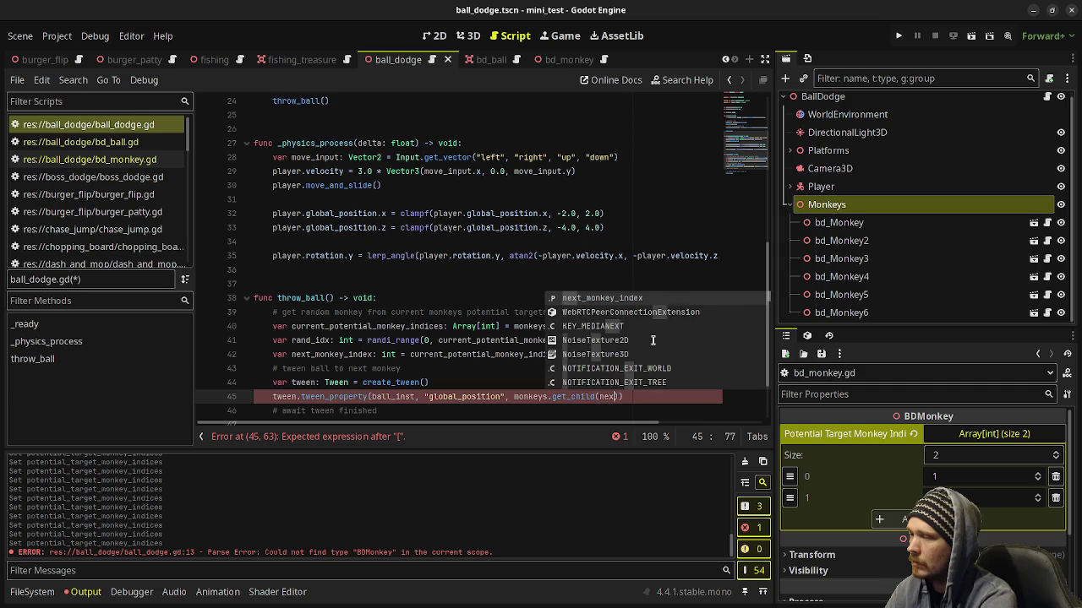
type("nkey_index)")
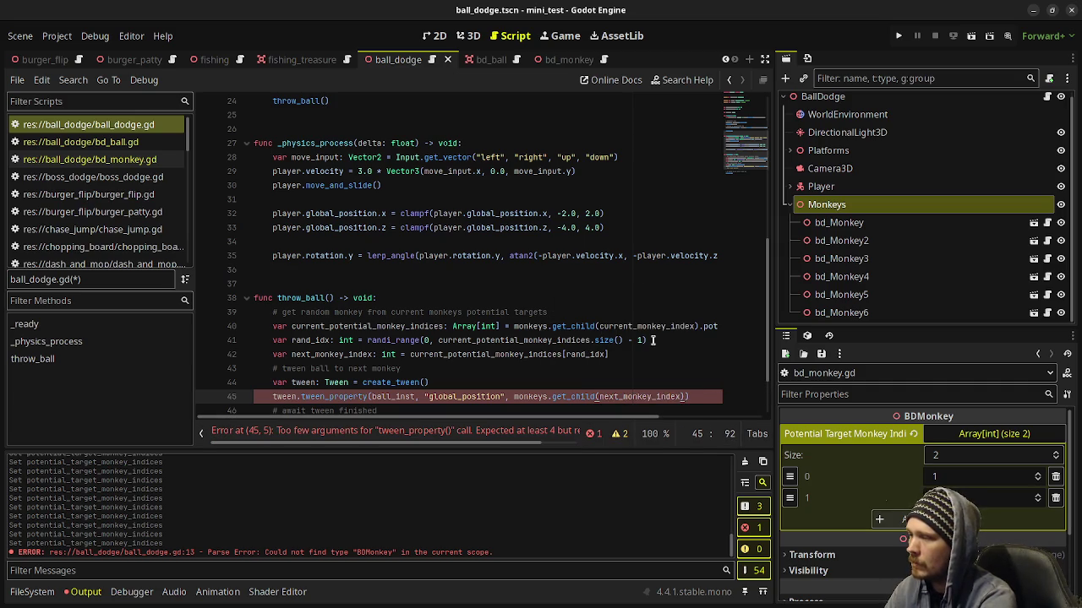
type(", ")
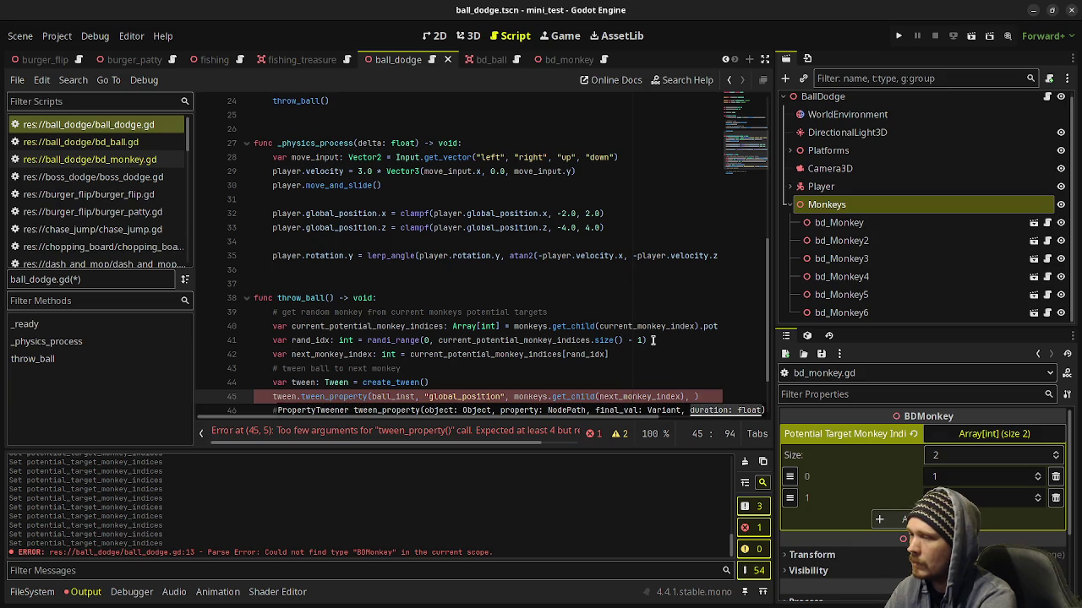
type("1.0).set_t")
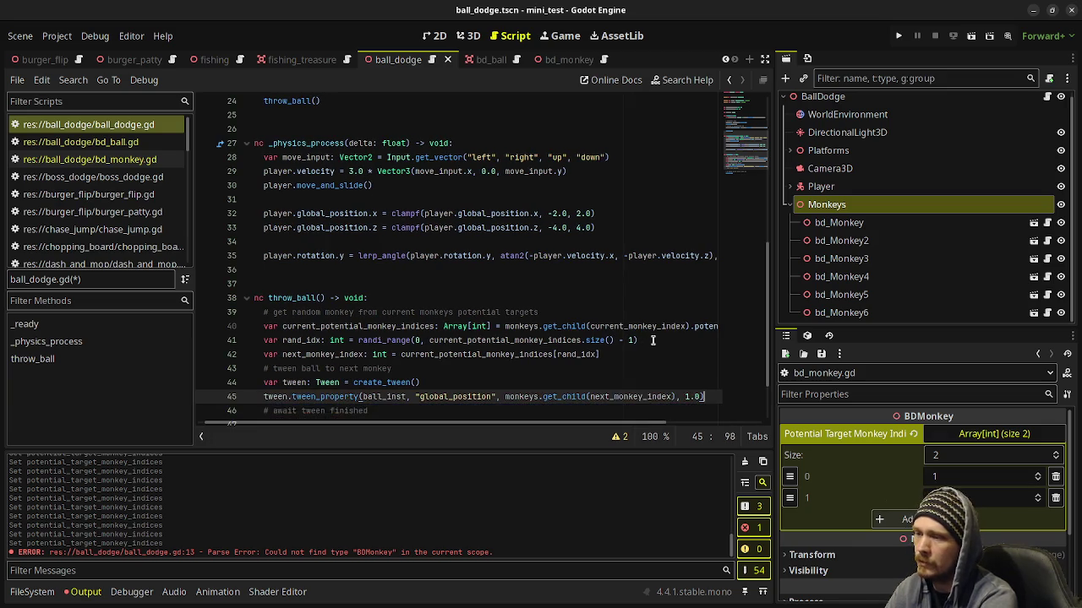
Scroll through the set_trans transition-type suggestions, then switch to the tweening cheat sheet in Chrome.
key("Return")
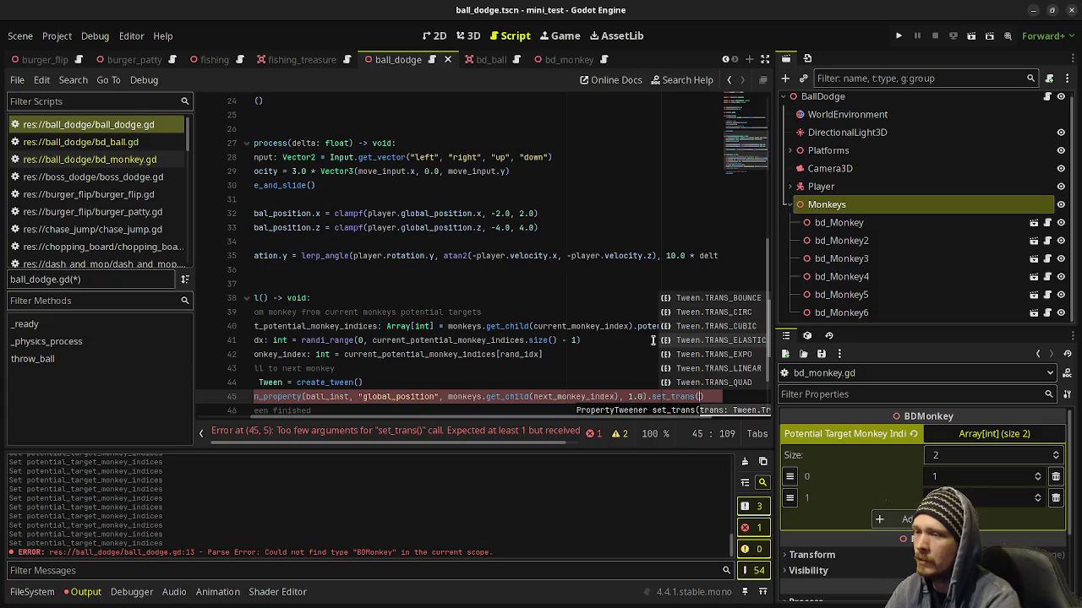
key("Down")
key("Down")
key("Down")
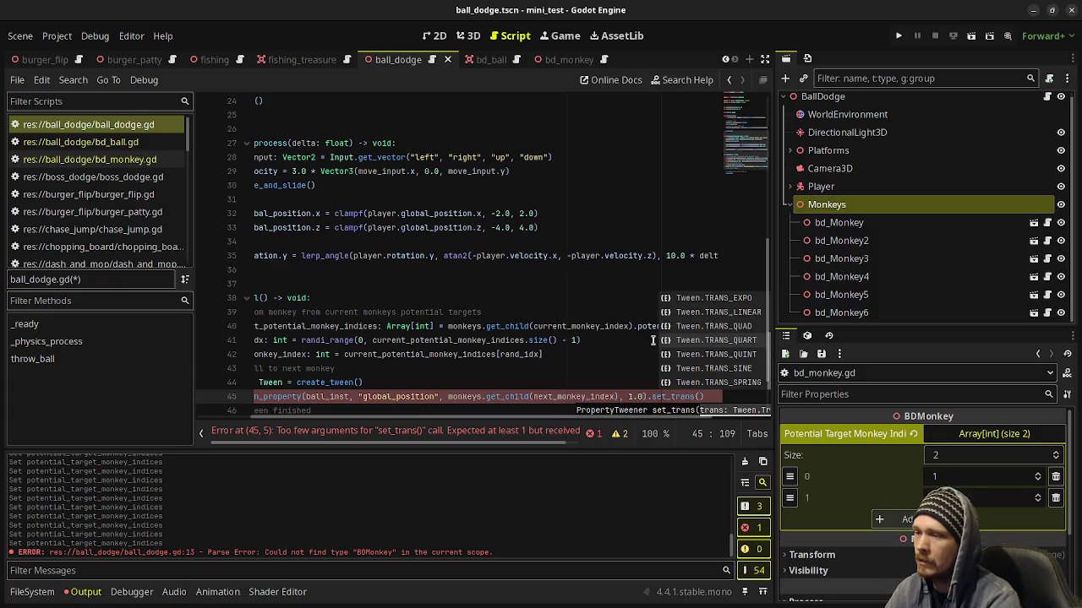
key("Up")
key("Down")
key("Down")
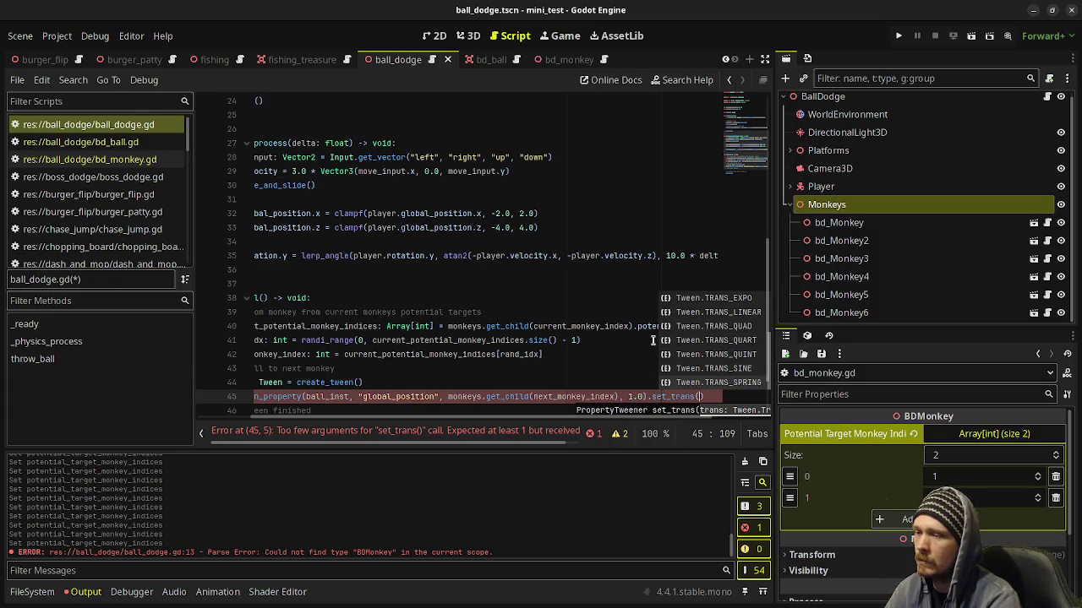
key("Up")
key("Up")
key("Up")
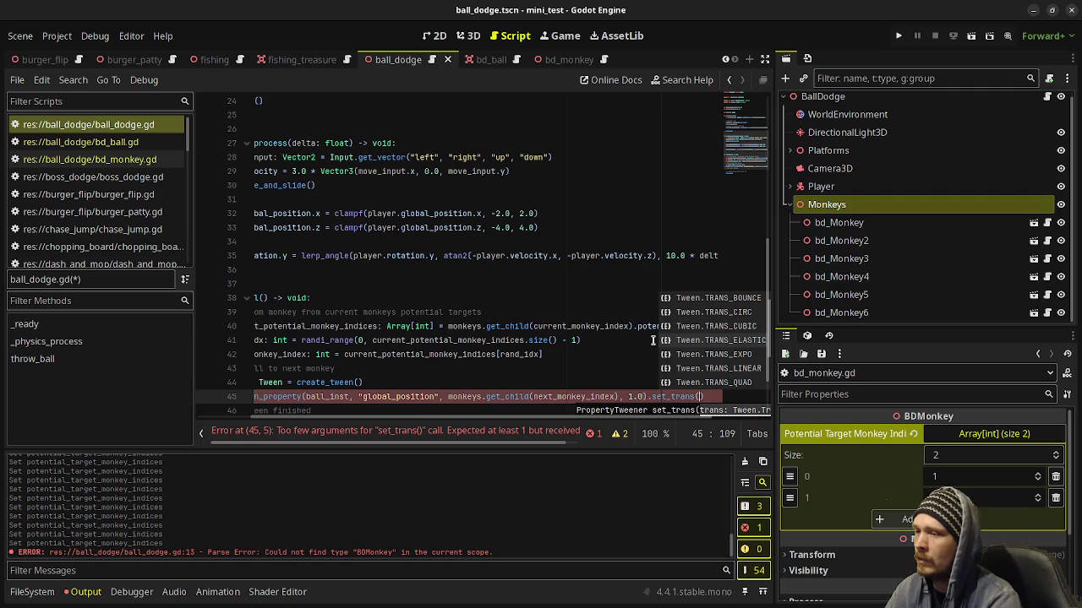
key("Up")
key("Up")
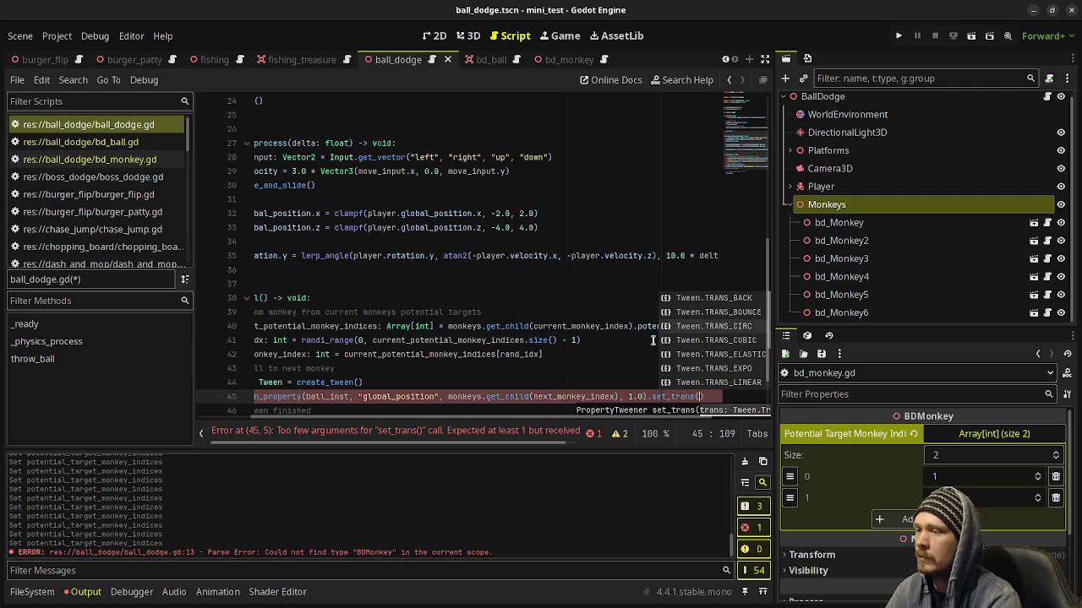
key("Down")
key("Down")
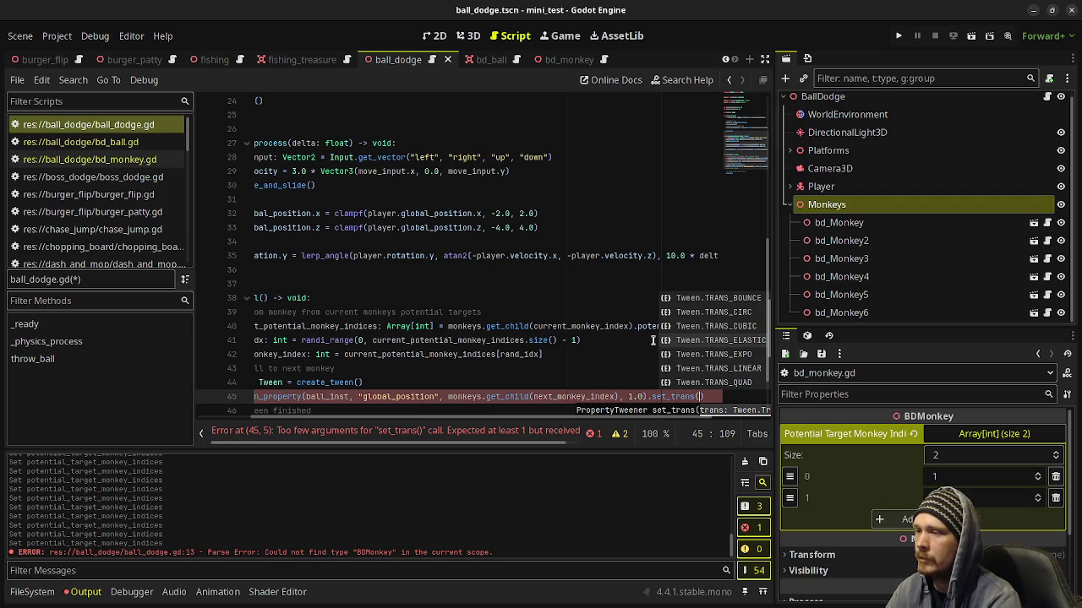
key("Up")
key("Up")
key("Up")
key("Down")
key("Down")
key("Down")
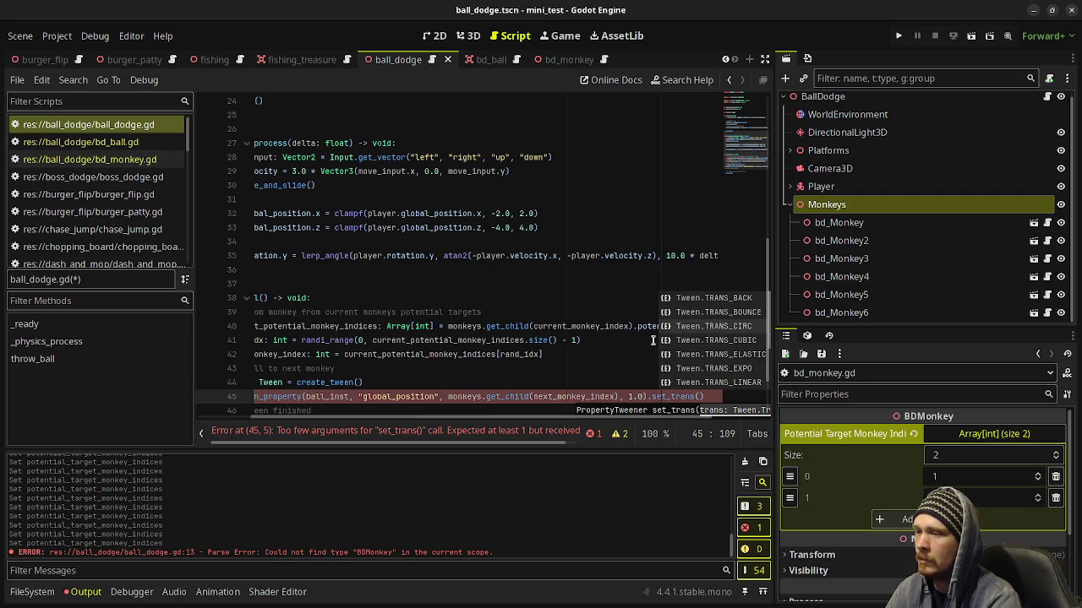
key("Down")
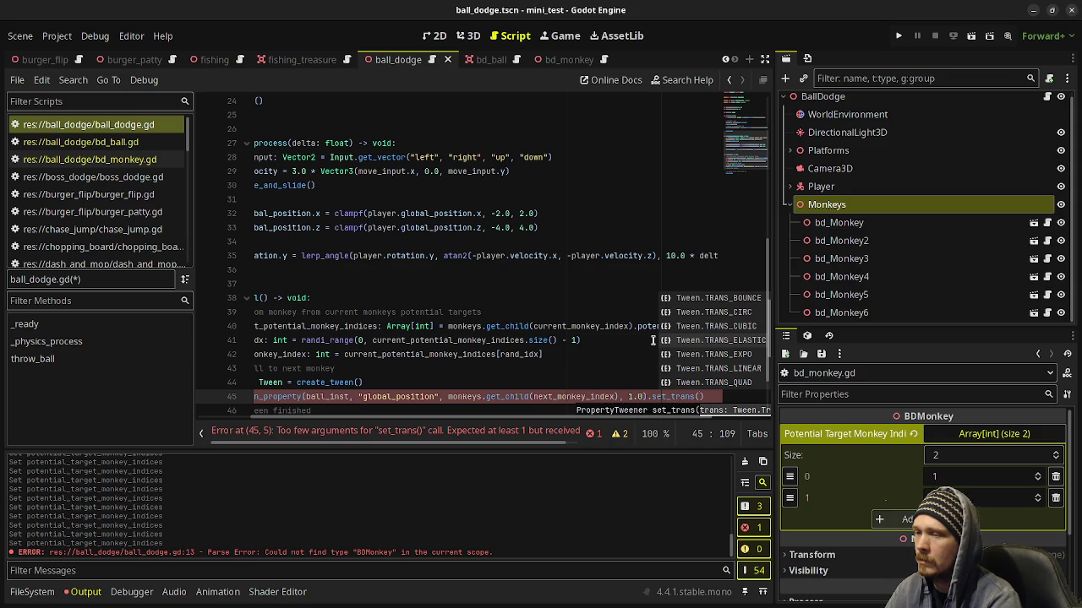
key("Down")
key("Down")
key("Down")
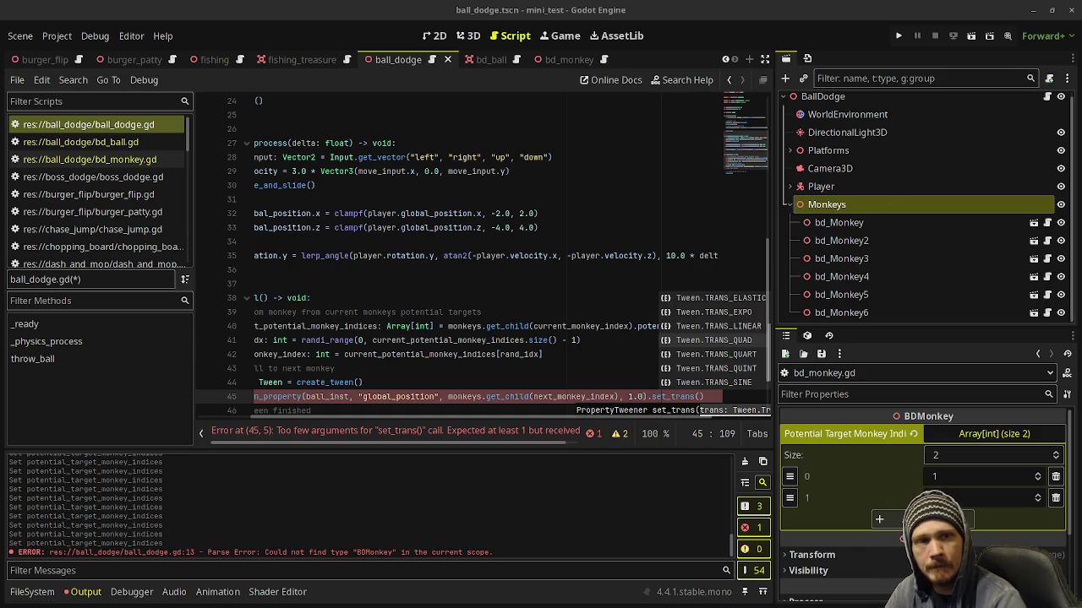
key("alt+Tab")
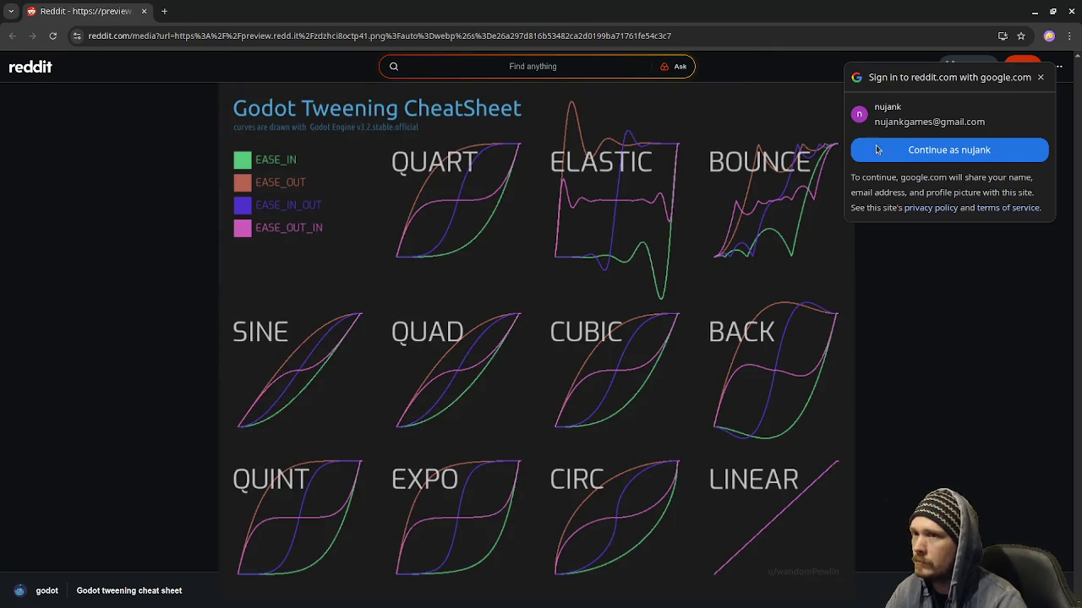
Close the Google sign-in popup, review the tweening cheat sheet, then minimize Chrome.
left_click(1041, 77)
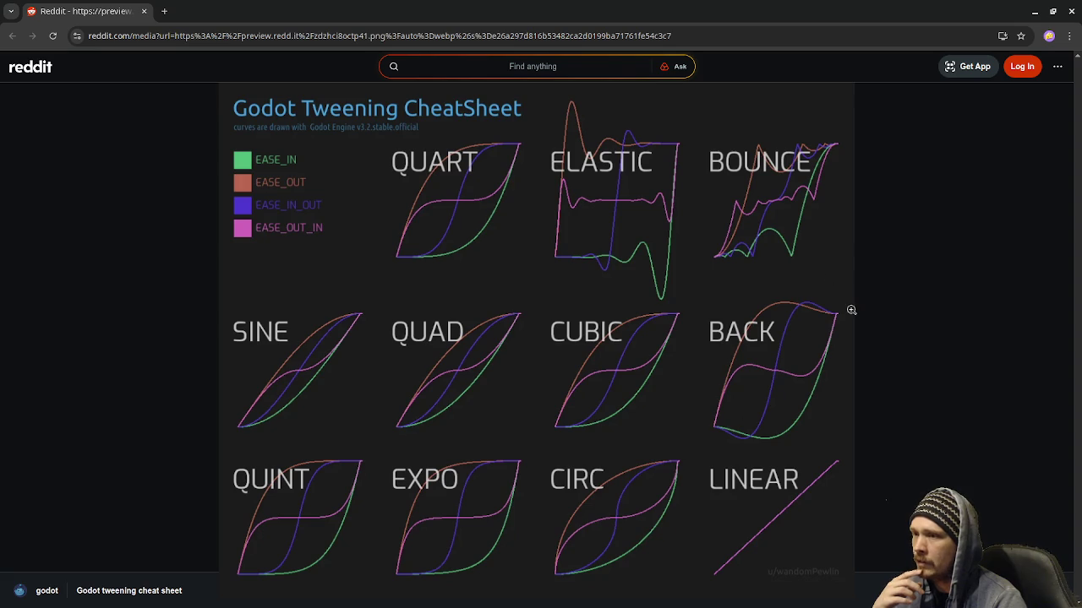
left_click(1036, 12)
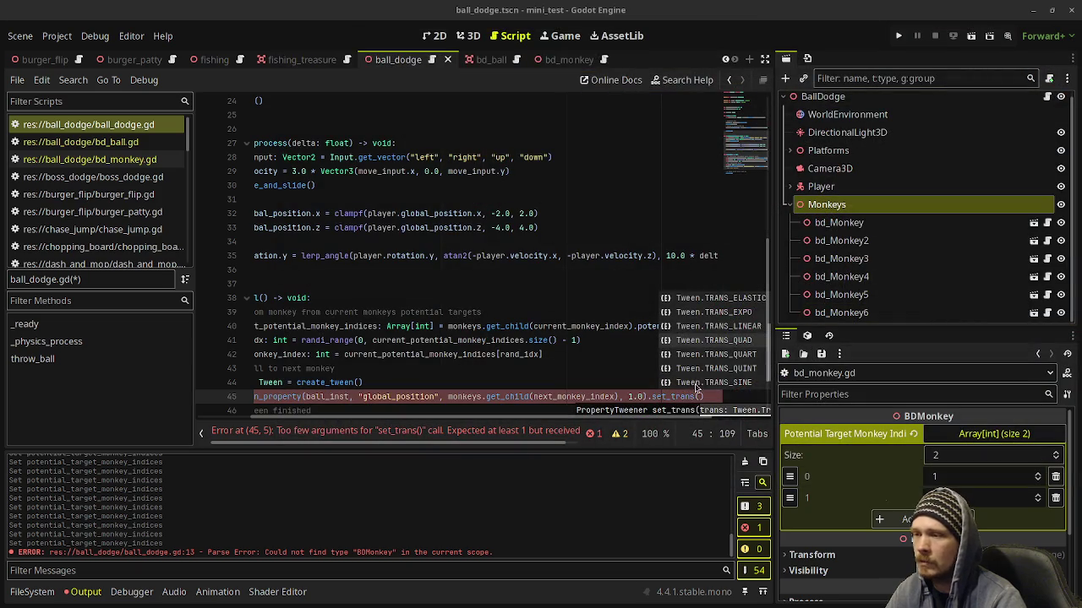
Chain set_trans(Tween.TRANS_ELASTIC).set_ease(Tween.EASE_IN_OUT) onto the tween_property call on line 45.
key("BackSpace")
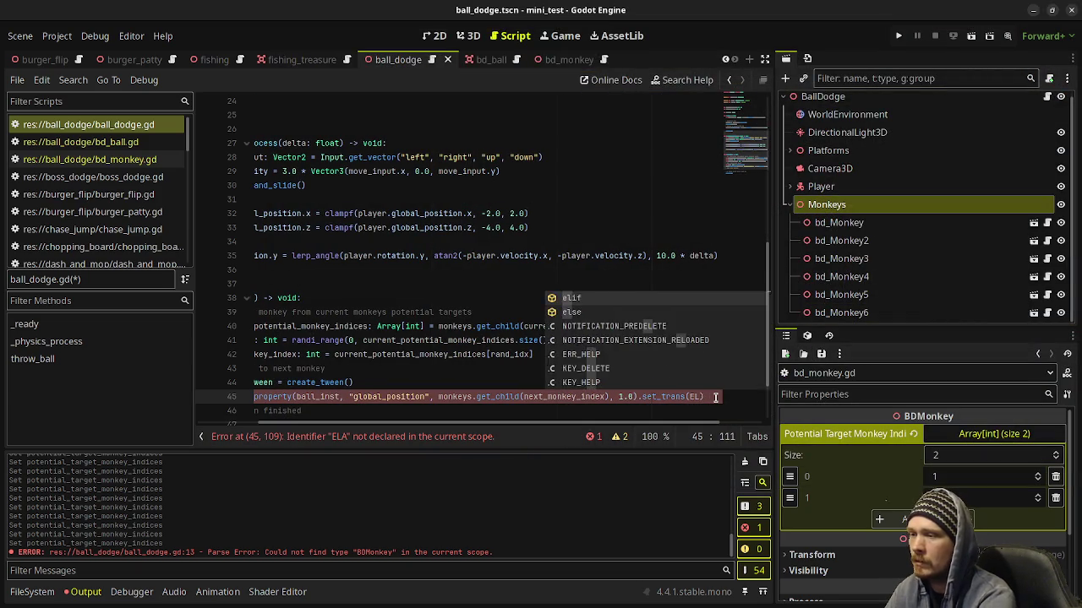
type("(Tween")
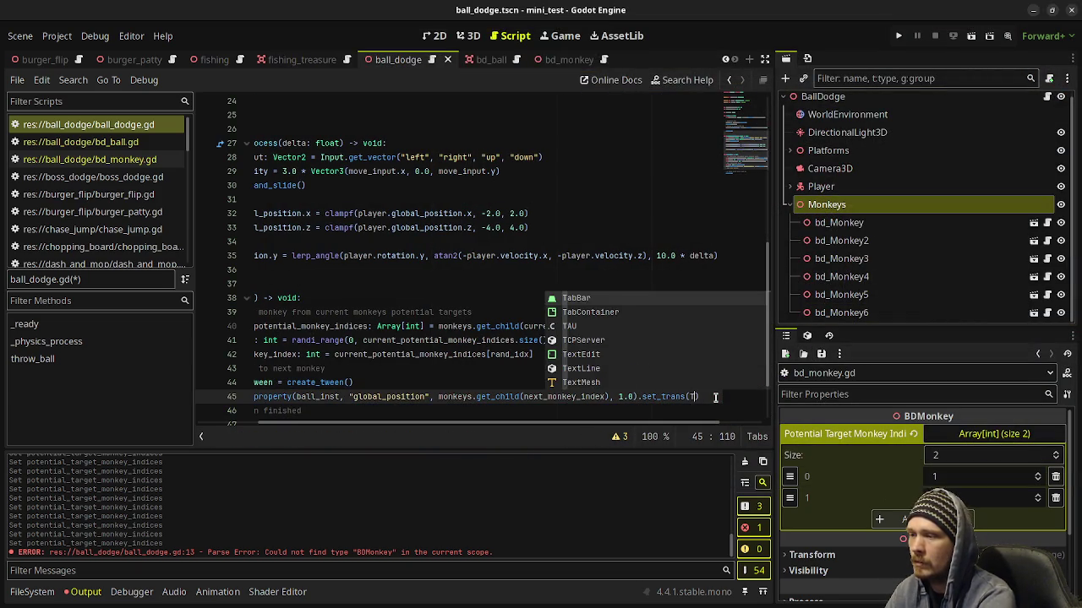
type(".ELA")
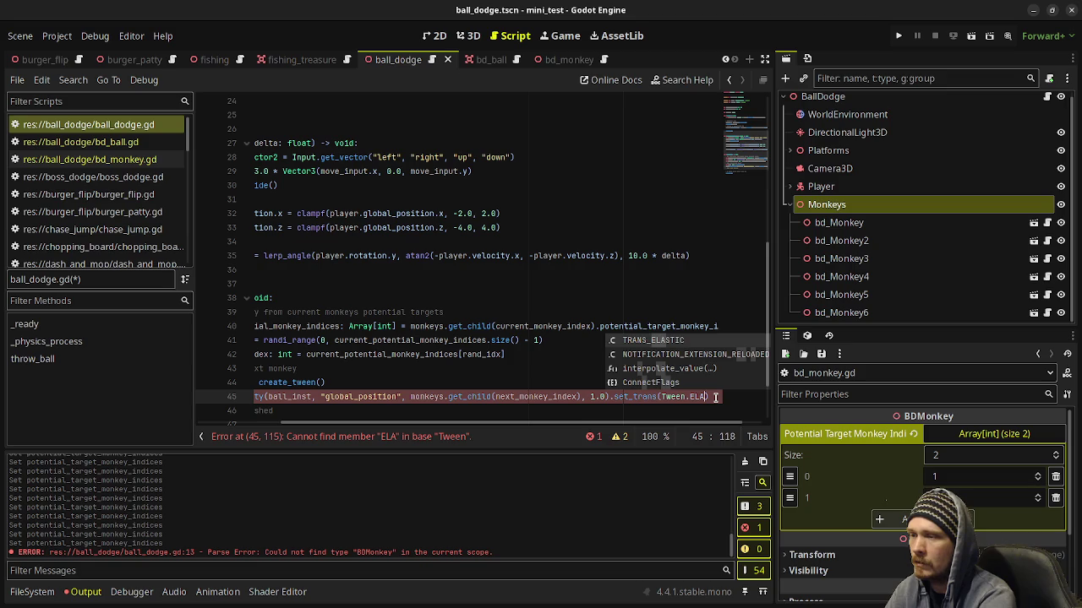
key("BackSpace")
key("BackSpace")
key("BackSpace")
type("TRANS_")
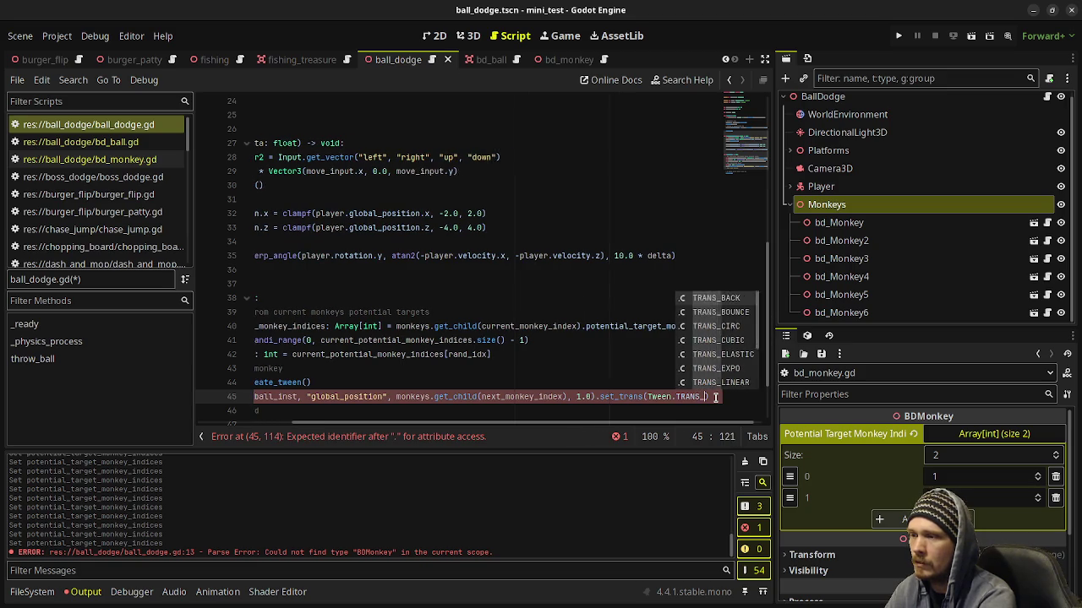
type("ELASTIC")
key("End")
type(".set_ease(")
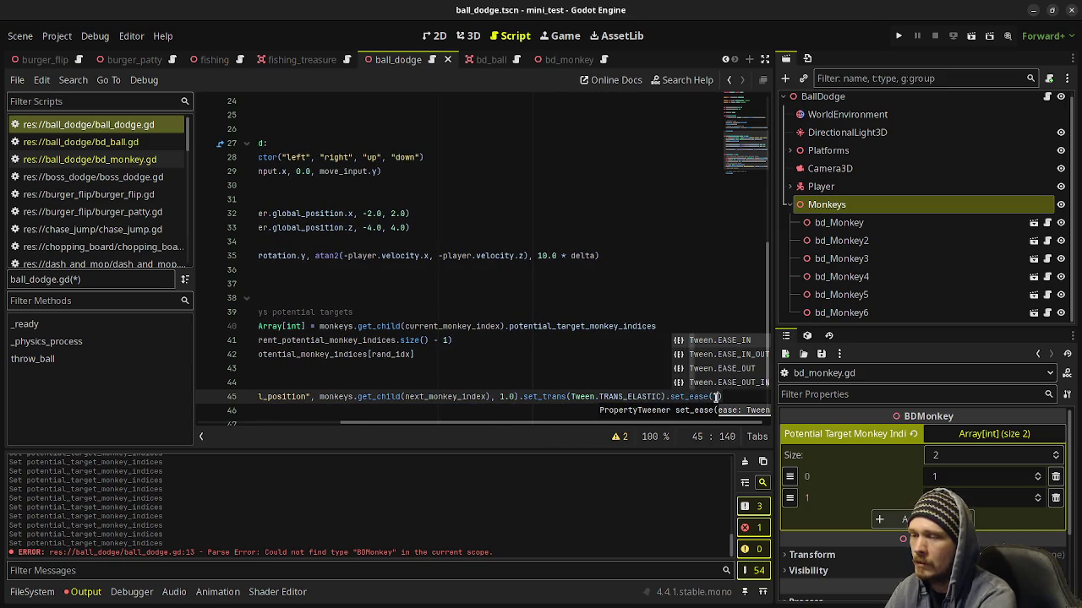
type("Tween.EASE_I")
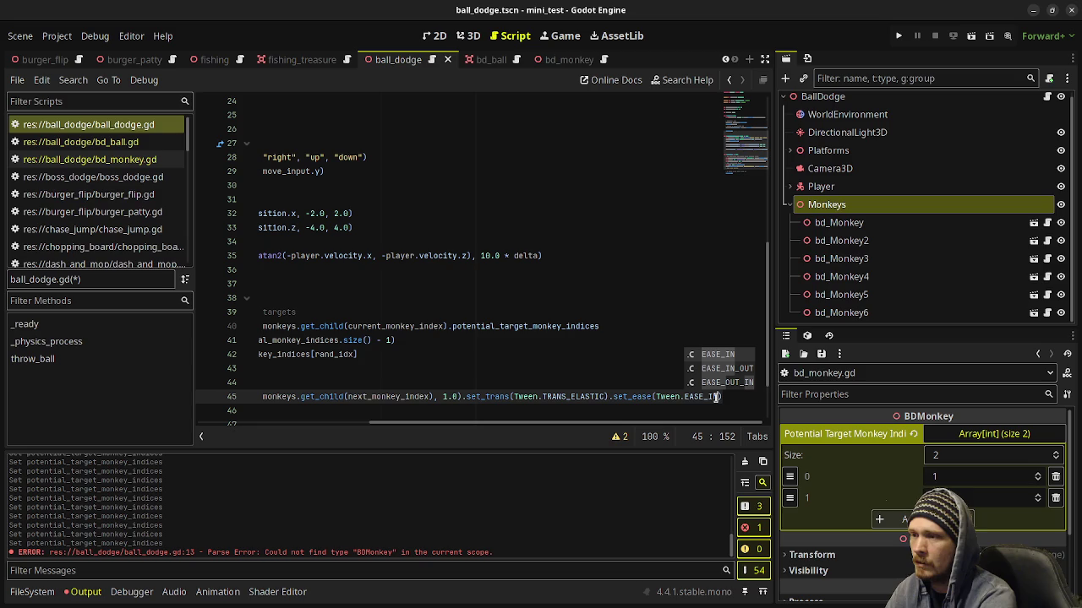
type("N_OUT")
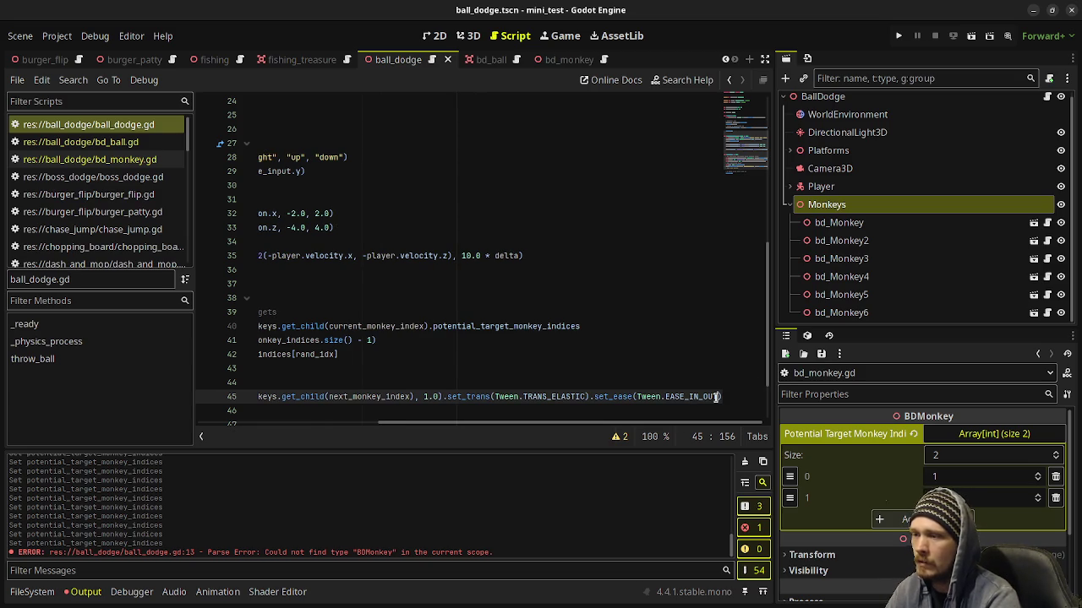
key("Return")
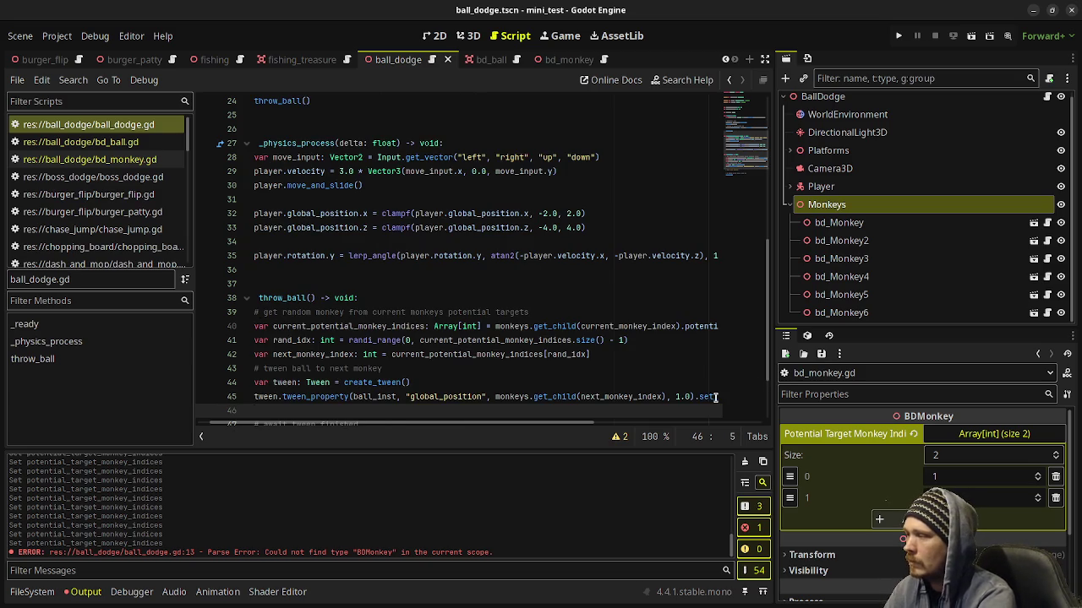
Add 'await tween.finished' under the '# await tween finished' comment, fix its typo, and save.
scroll(448, 382, "down", 2)
left_click(294, 341)
key("alt+Up")
key("Down")
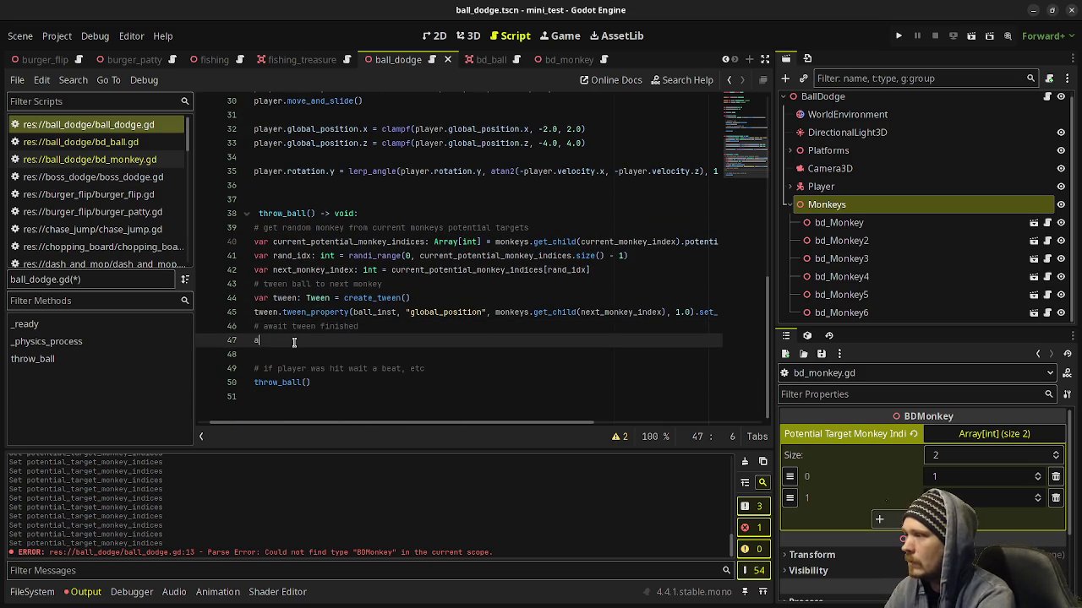
type("wait tween.finished")
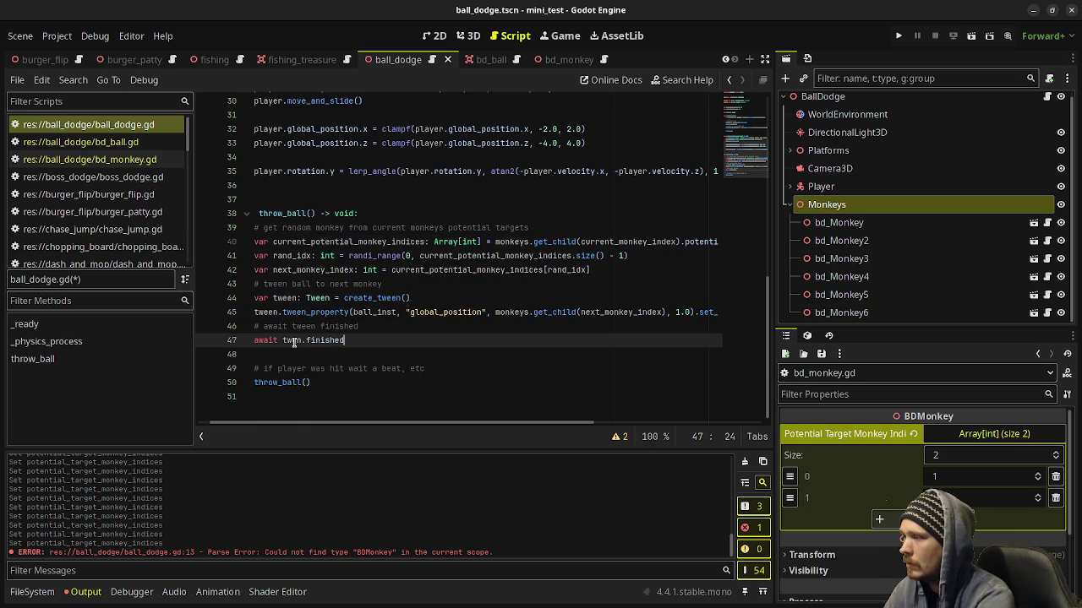
key("ctrl+s")
left_click(293, 341)
type("e")
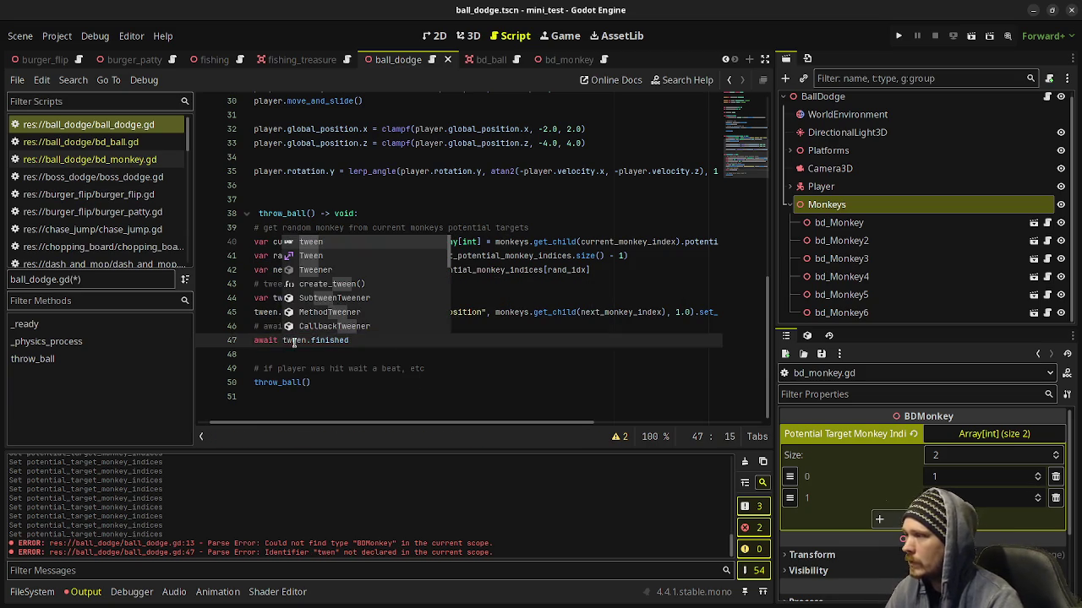
left_click(351, 363)
key("ctrl+s")
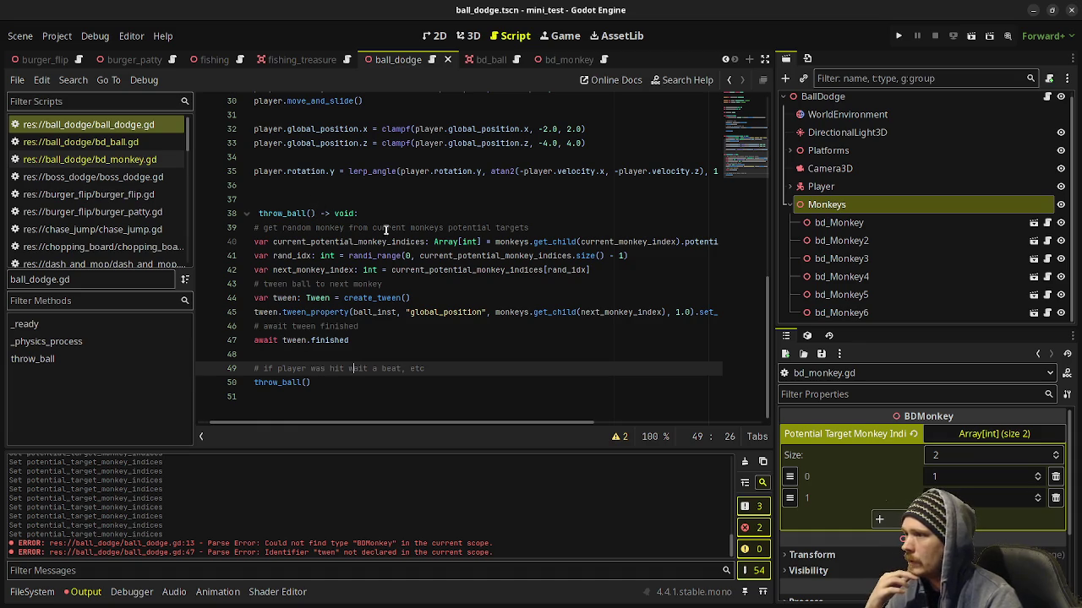
Below the await line, add 'current_monkey_index = next_monkey_index'.
left_click(359, 340)
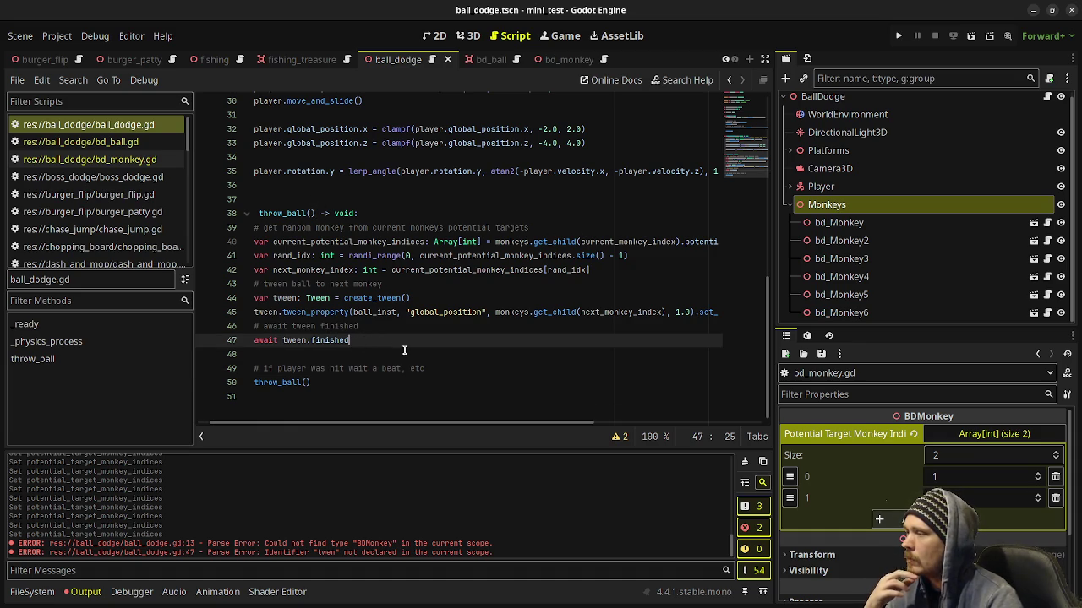
key("Return")
key("Return")
type("current_monkey_index ")
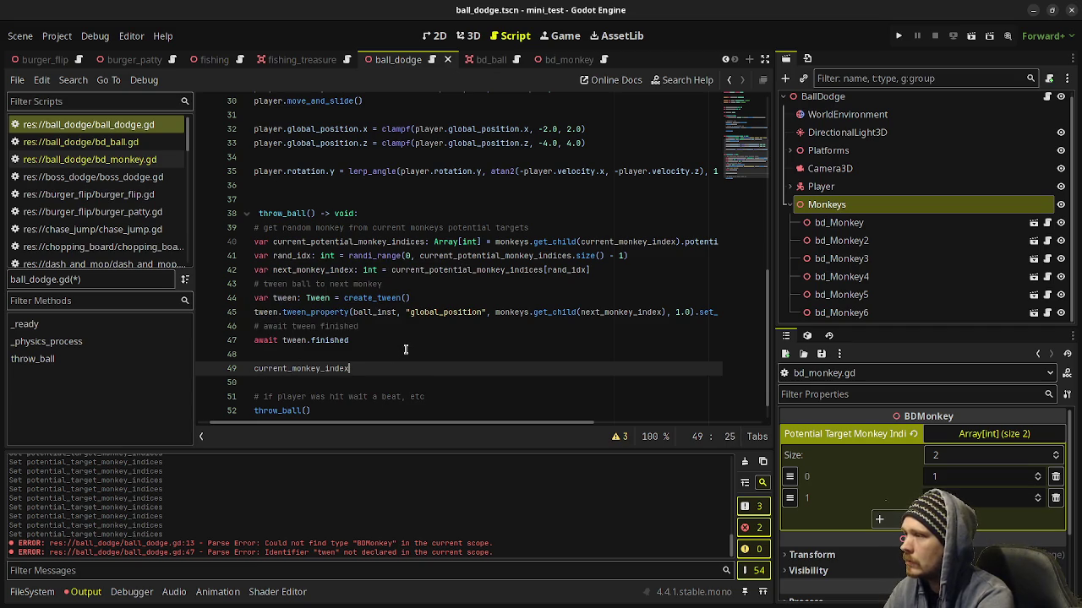
type("= next_monkey_index")
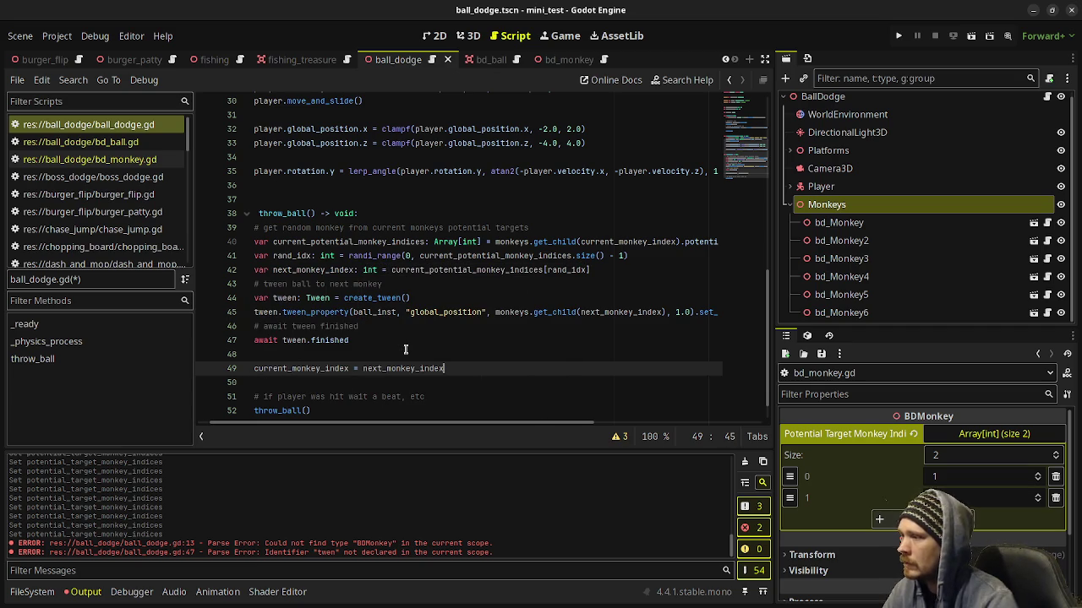
Strip 'var' and ': int' from line 42 so it assigns next_monkey_index, and save.
double_click(328, 271)
scroll(324, 271, "up", 8)
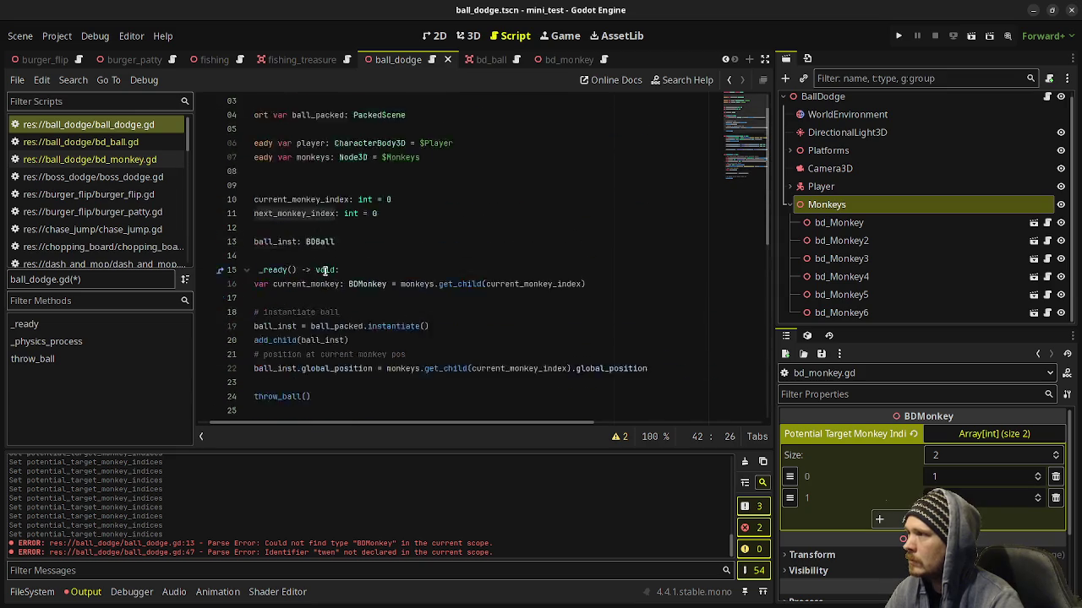
scroll(262, 233, "down", 8)
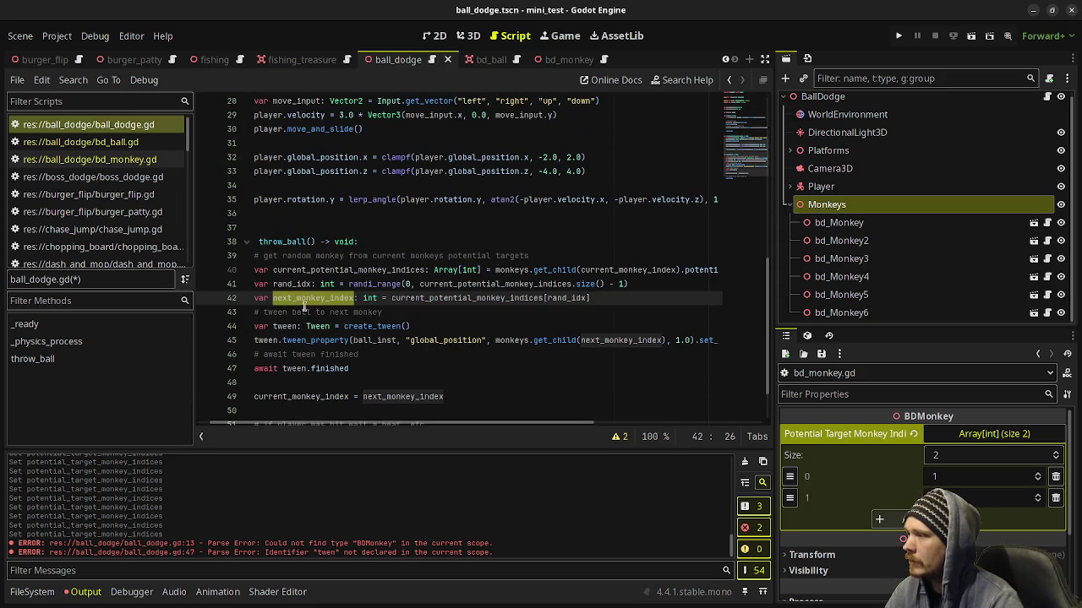
left_click(376, 298)
key("shift+Left")
key("shift+Left")
key("shift+Left")
key("BackSpace")
left_click(273, 298)
key("BackSpace")
key("BackSpace")
key("BackSpace")
key("ctrl+s")
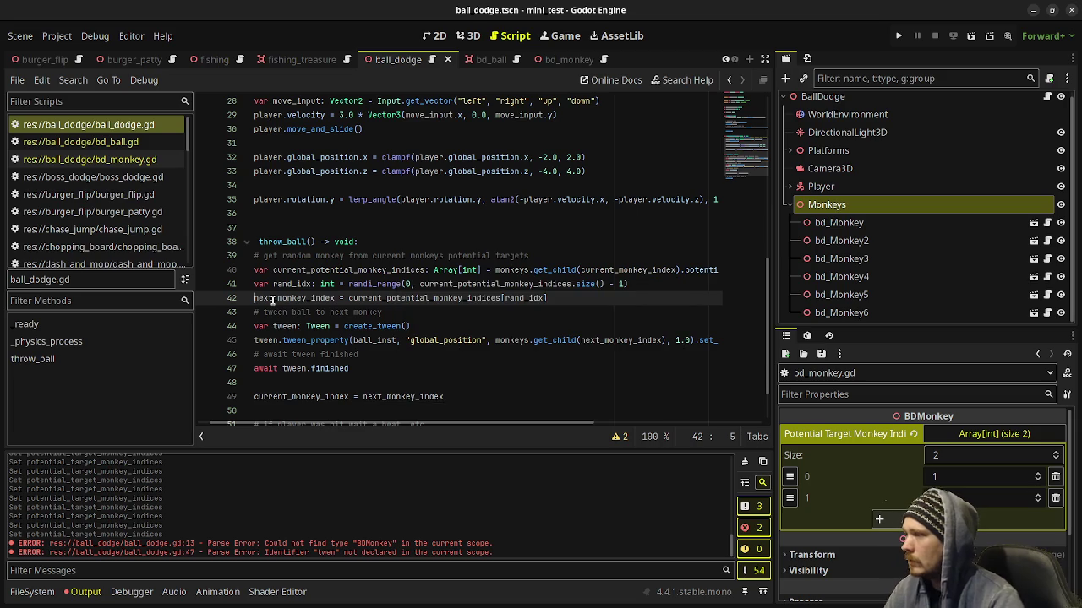
Review current_monkey_index and current_potential_monkey_indices on line 40, then run the Ball Dodge scene.
scroll(344, 355, "down", 1)
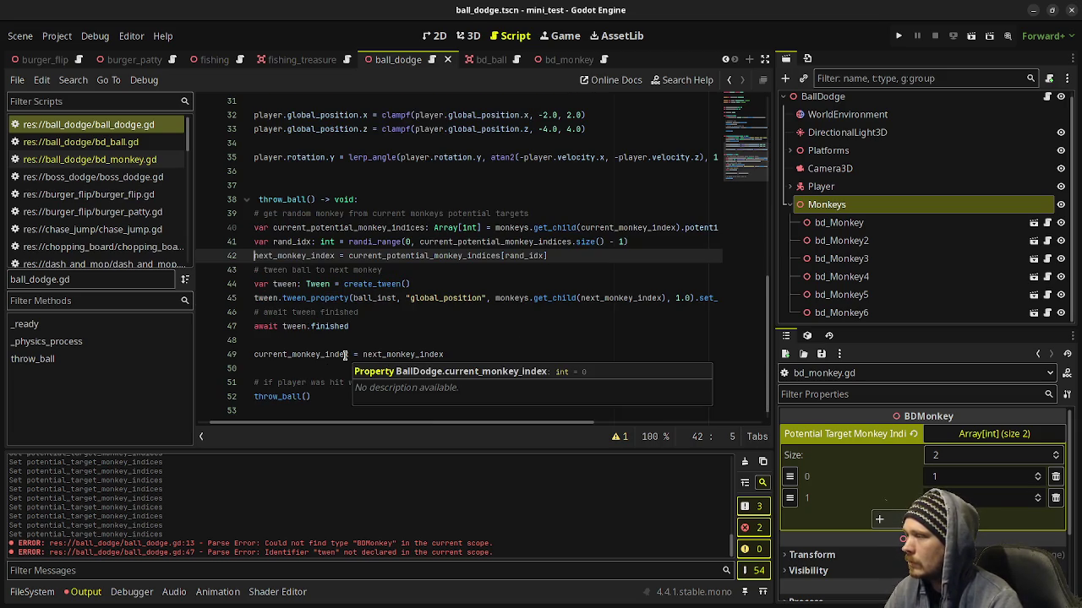
left_click(640, 228)
double_click(630, 229)
double_click(321, 228)
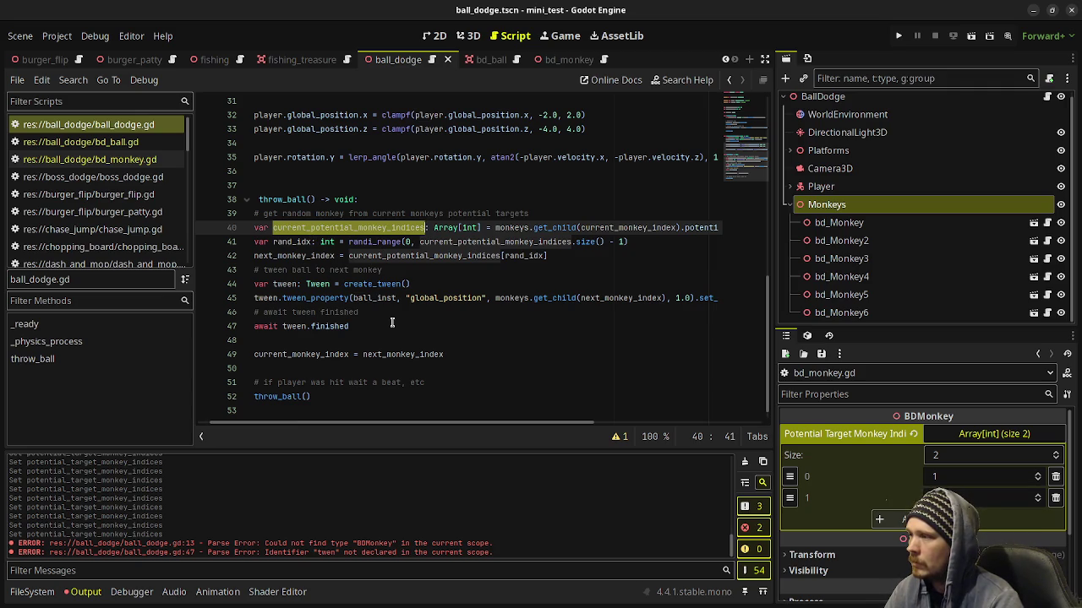
scroll(393, 323, "up", 10)
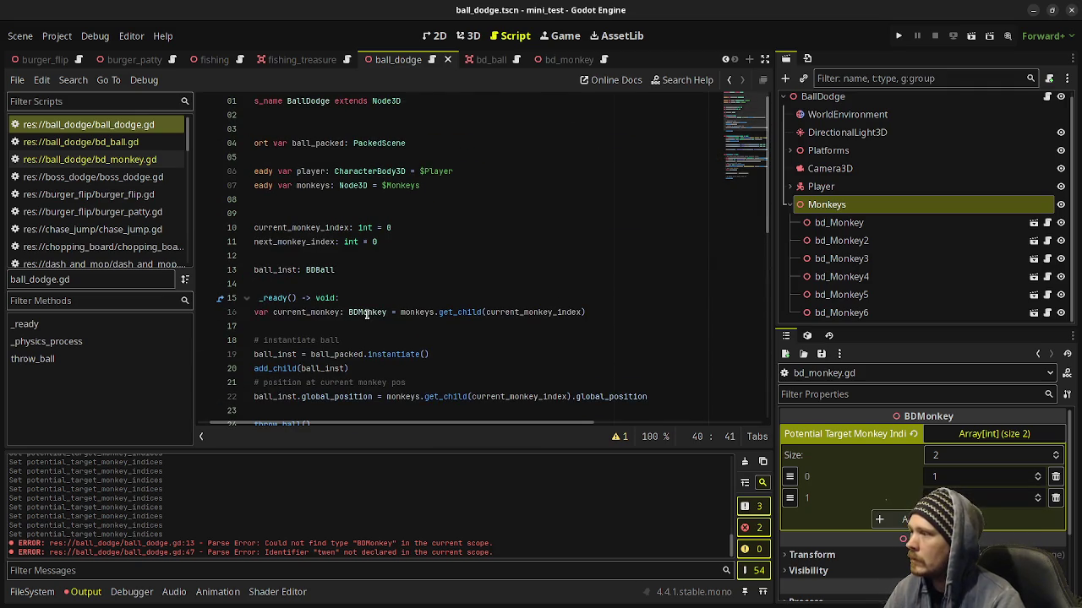
left_click(971, 38)
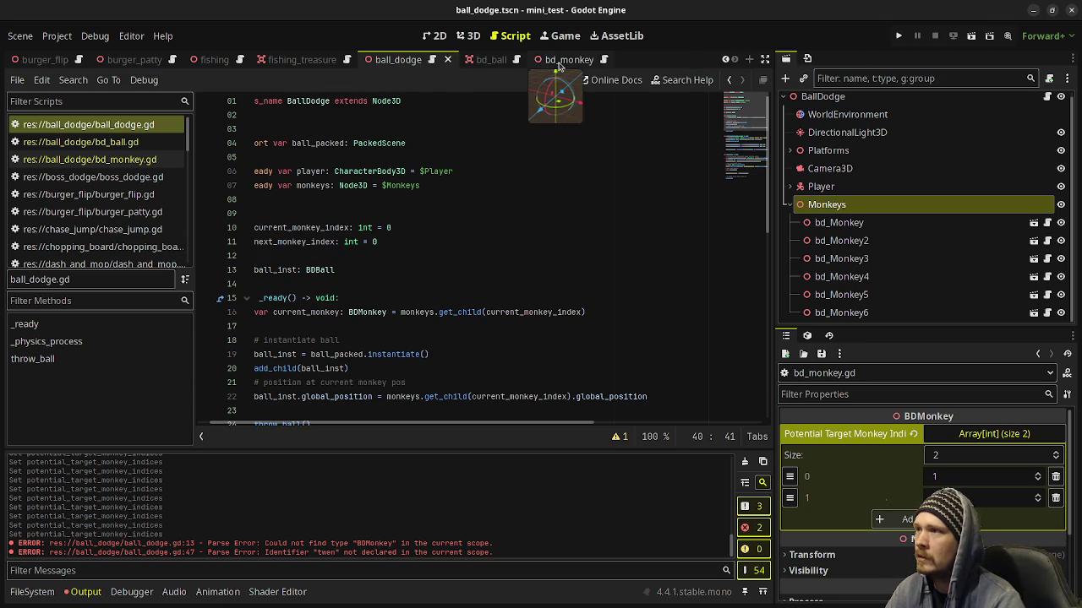
Raise the six bd_Monkey nodes 1.0 along Y, save ball_dodge, and run it with F6.
left_click(469, 36)
left_click(839, 222)
left_click(841, 313, "shift")
mouse_move(426, 338)
left_mouse_down()
mouse_move(422, 224)
mouse_move(544, 239)
left_mouse_up()
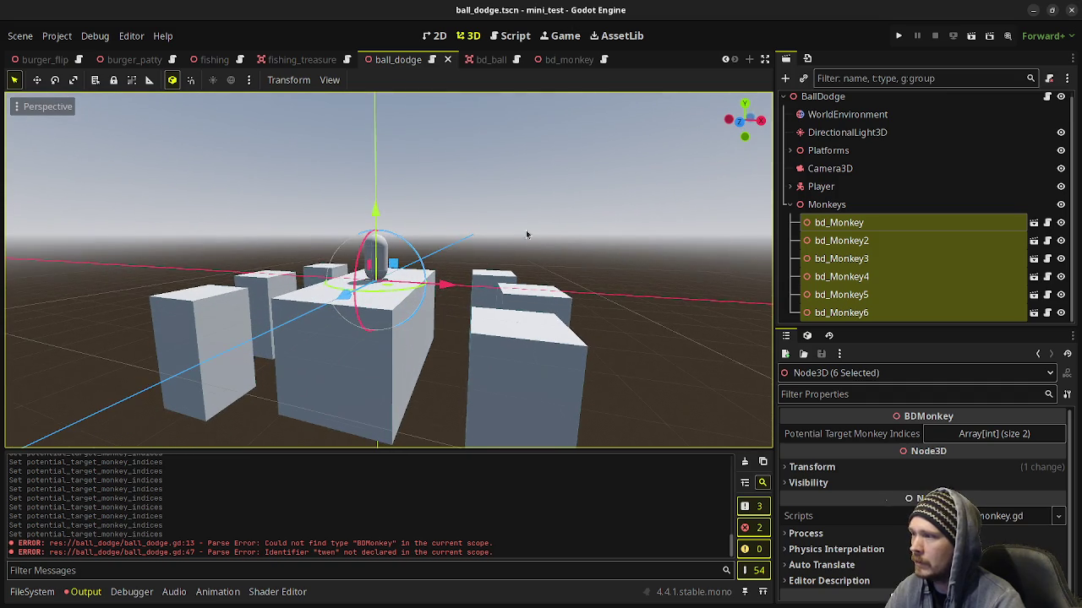
mouse_move(375, 211)
left_mouse_down()
mouse_move(377, 167)
mouse_move(376, 189)
left_mouse_up()
key("ctrl+s")
key("ctrl+s")
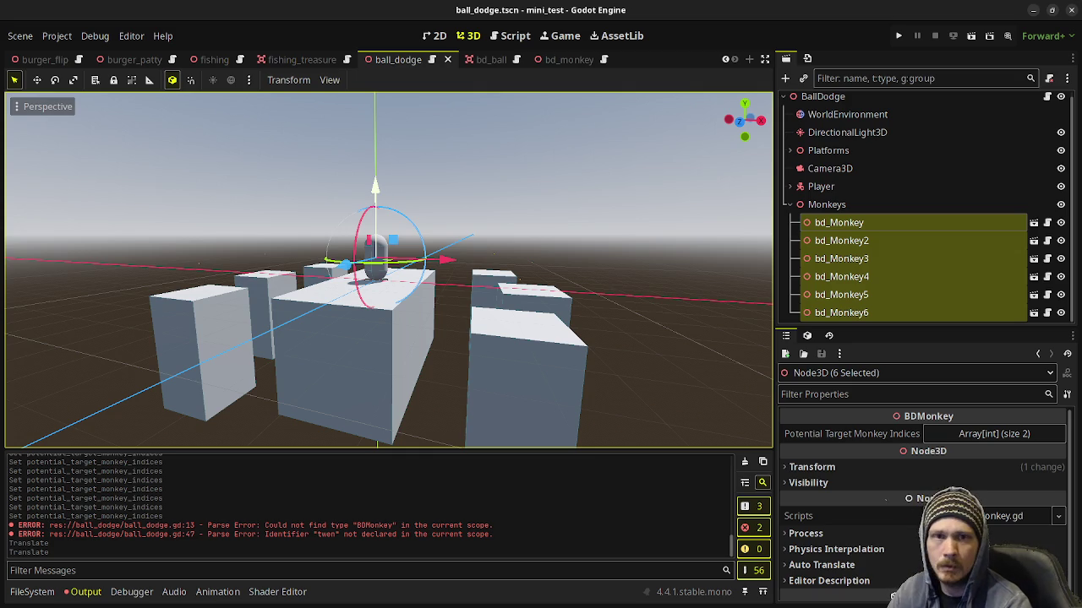
key("F6")
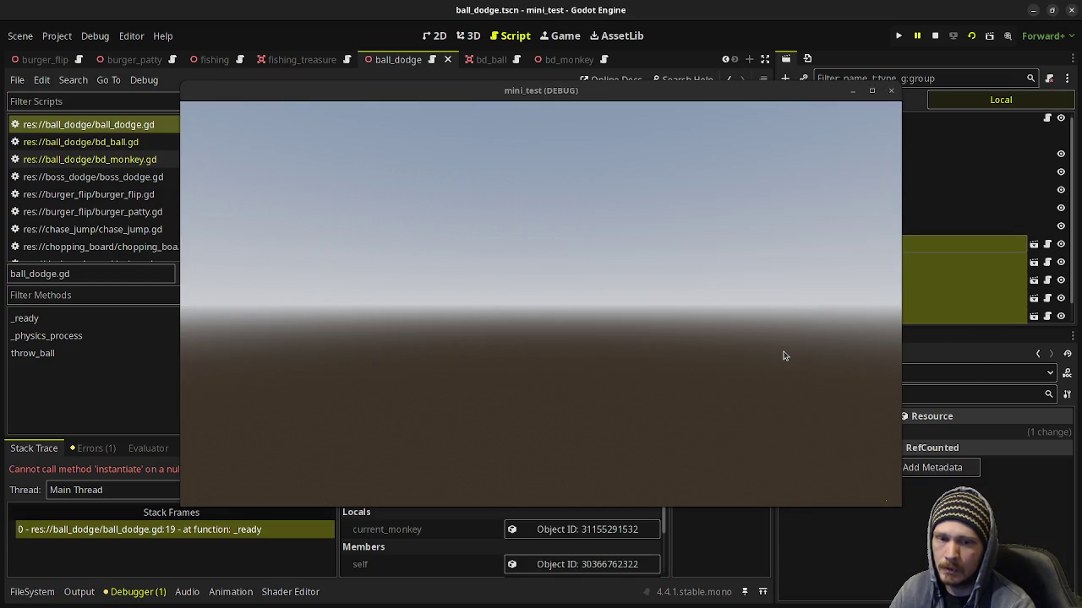
Move the game window aside to read the null instantiate error, then stop the run.
mouse_move(373, 94)
left_mouse_down()
mouse_move(375, 346)
mouse_move(284, 472)
mouse_move(246, 490)
left_mouse_up()
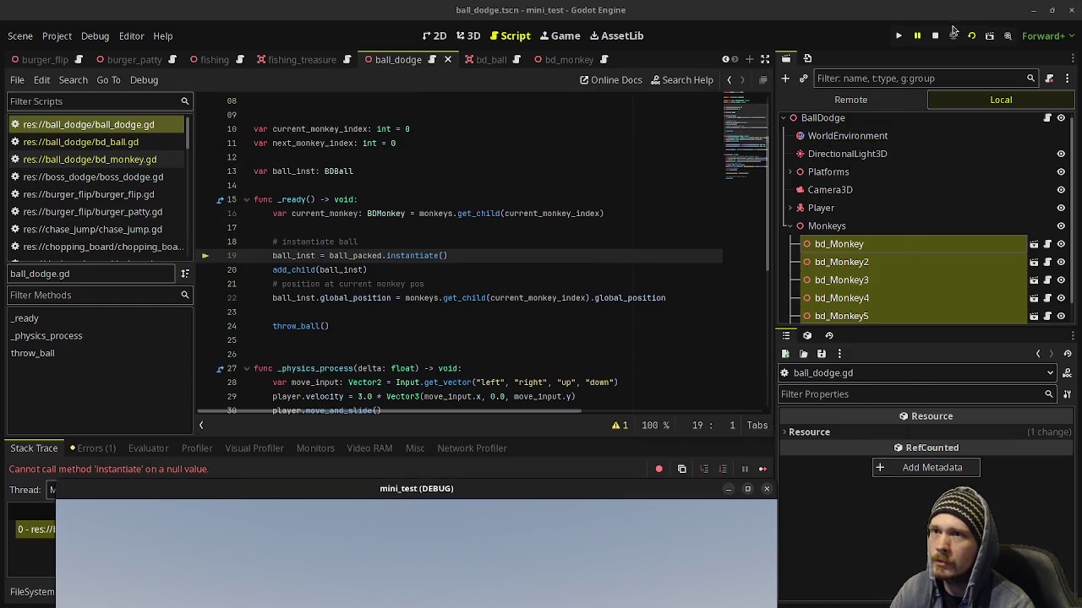
left_click(934, 36)
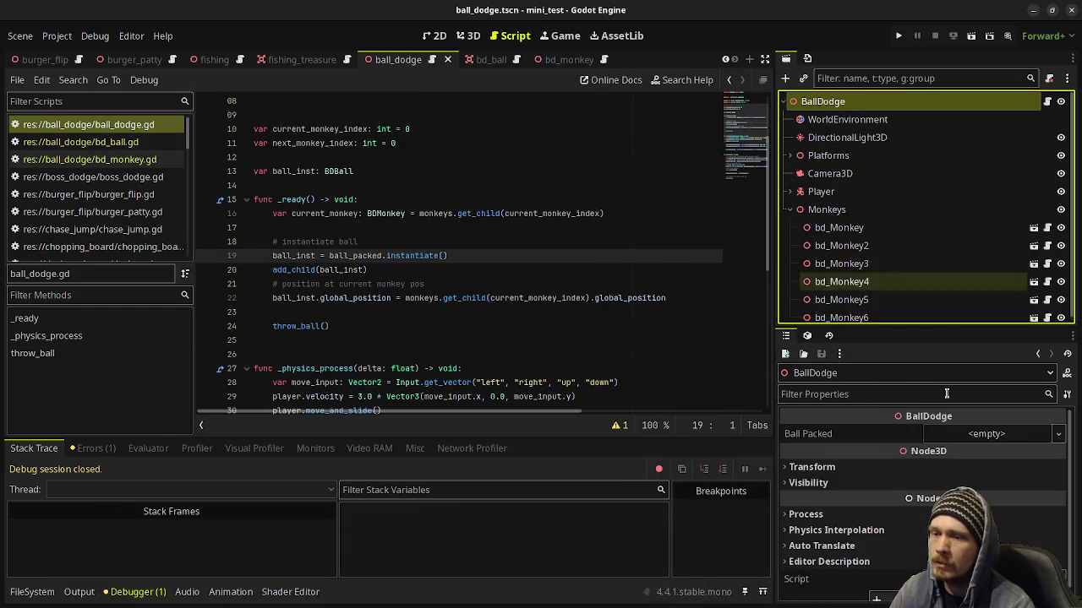
Try the Ball Packed resource options and inspect the bd_ball scene and script, then save ball_dodge.
left_click(980, 434)
left_click(1013, 457)
left_click(985, 433)
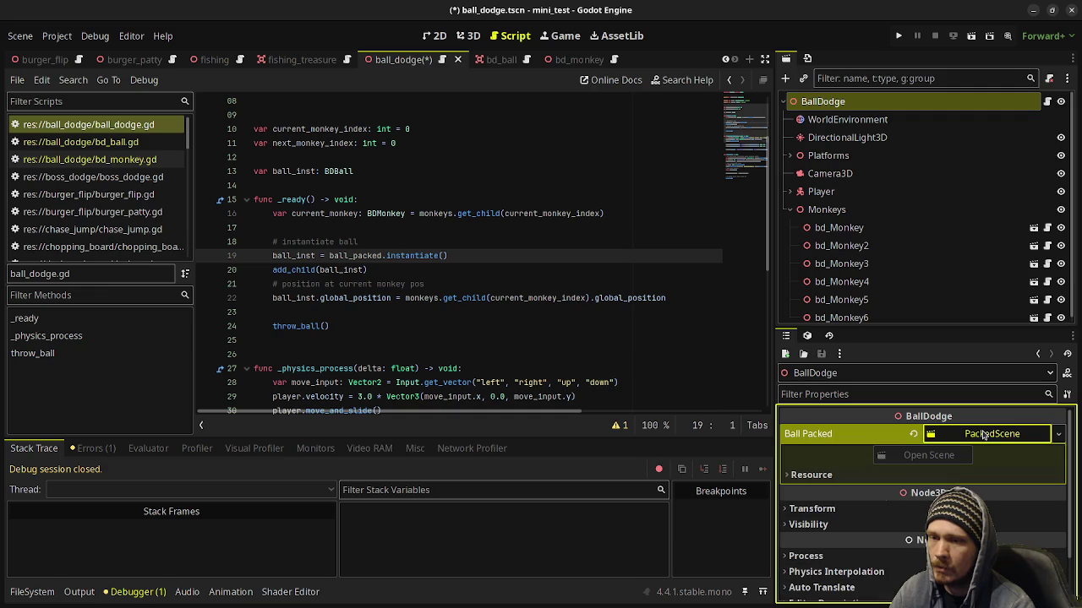
left_click(915, 434)
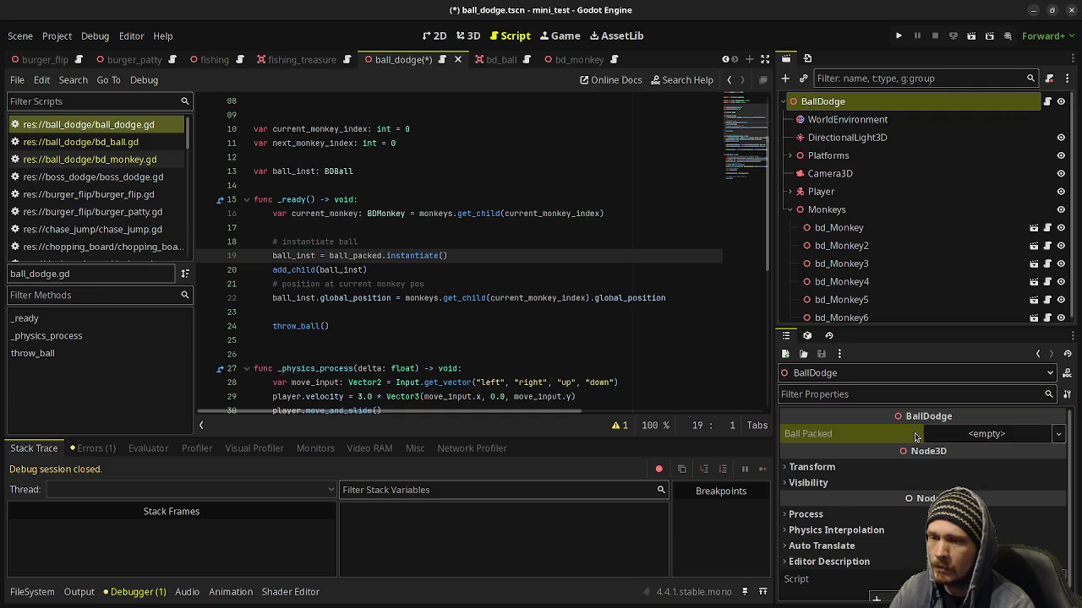
left_click(985, 434)
left_click(1006, 476)
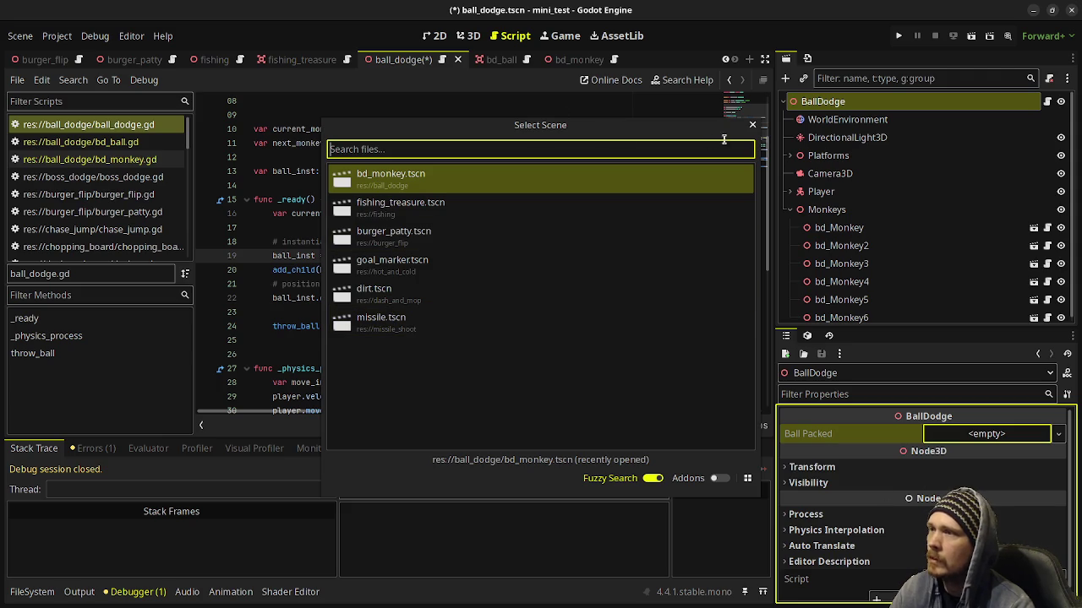
left_click(754, 125)
left_click(491, 60)
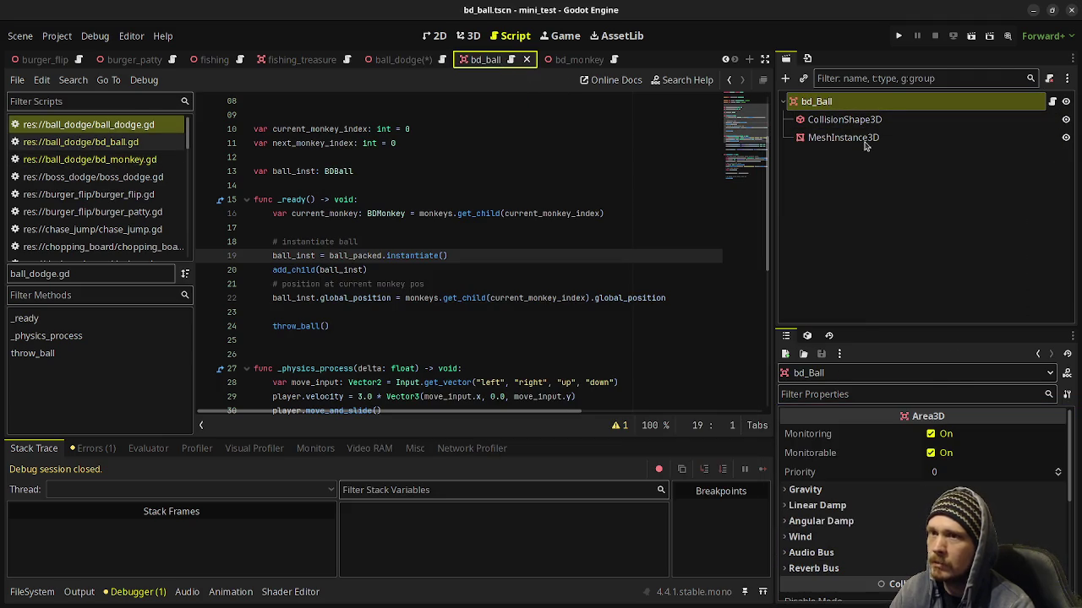
left_click(1054, 102)
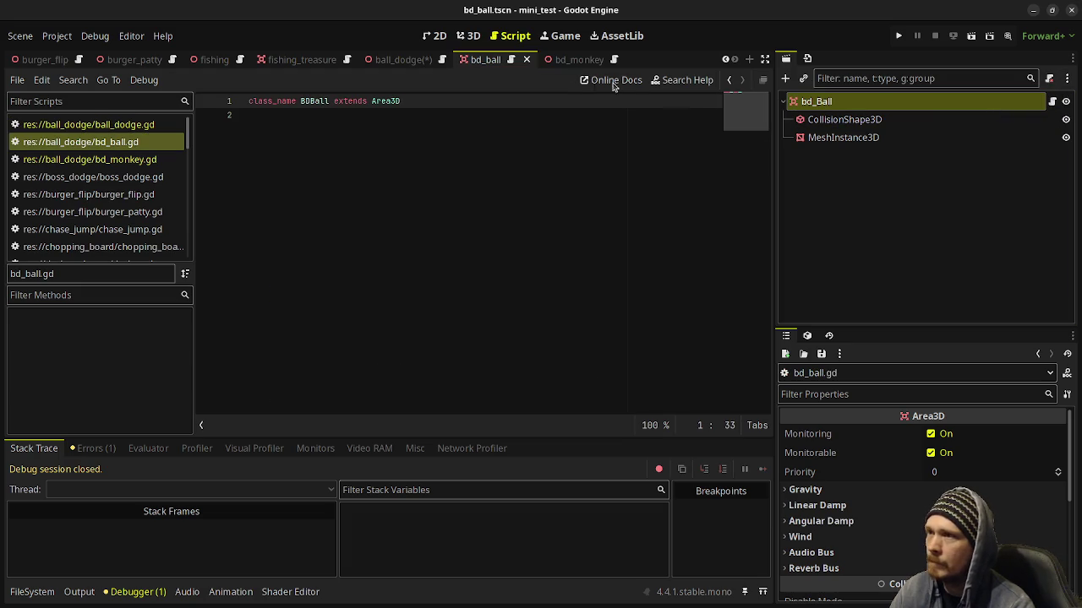
left_click(393, 59)
key("ctrl+s")
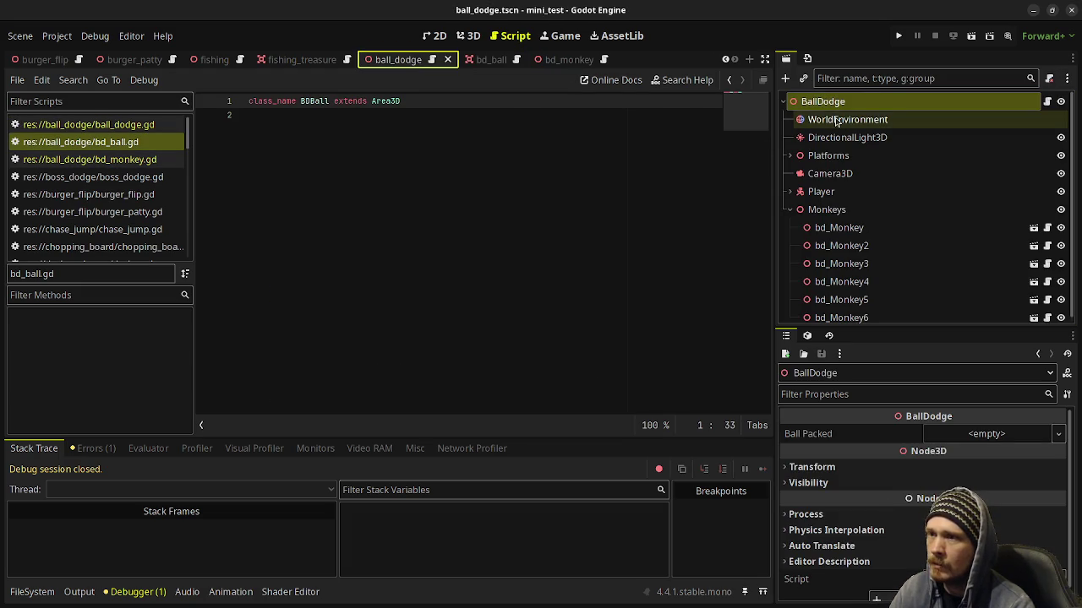
Assign bd_ball.tscn to BallDodge's Ball Packed via Quick Load search 'ball', and save.
left_click(848, 120)
left_click(822, 101)
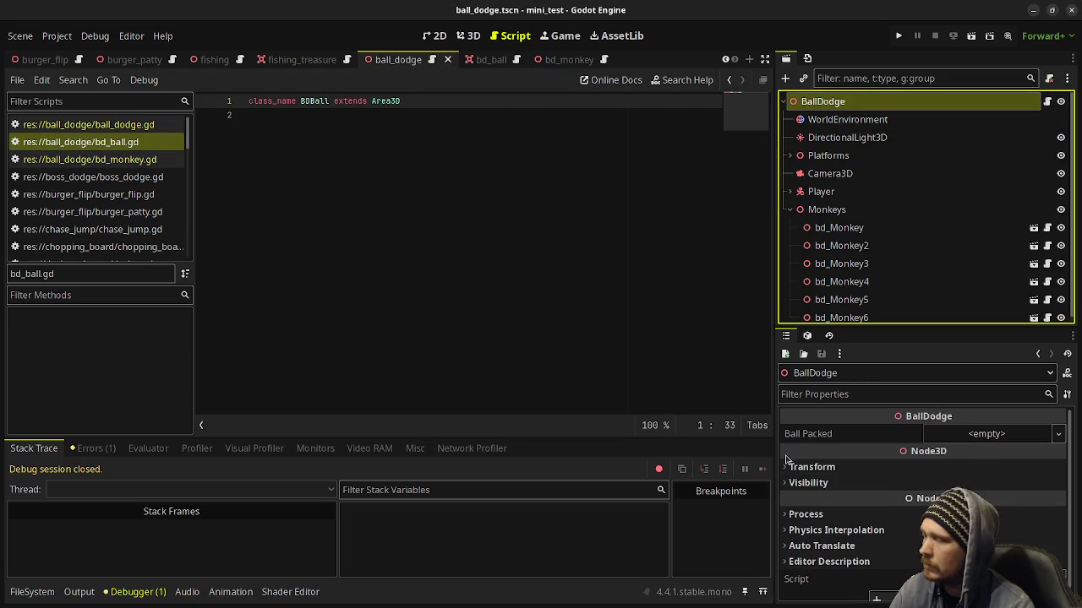
left_click(986, 433)
left_click(1040, 476)
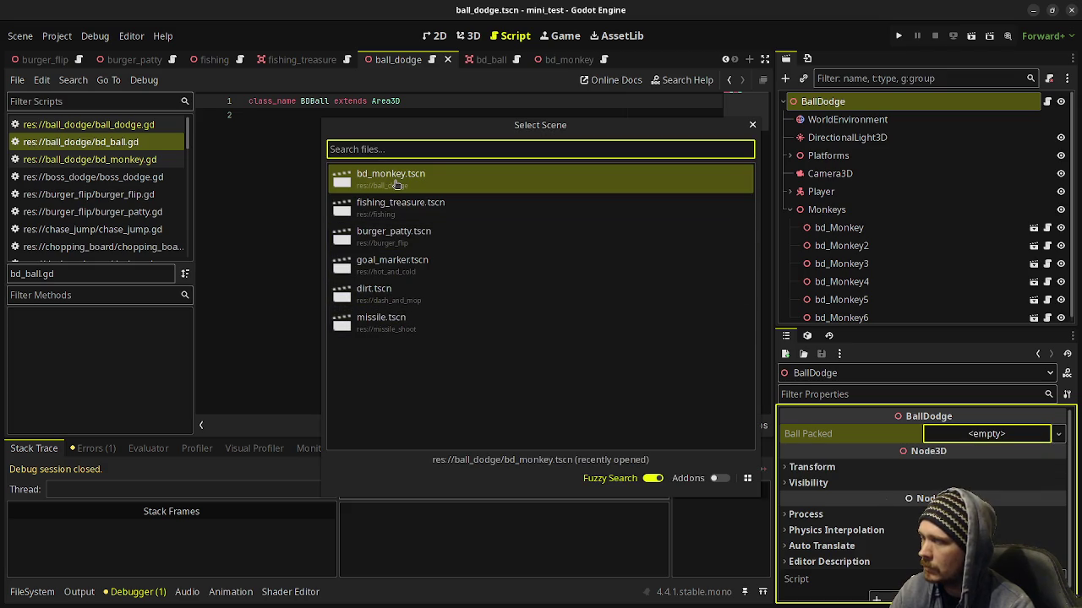
type("ball")
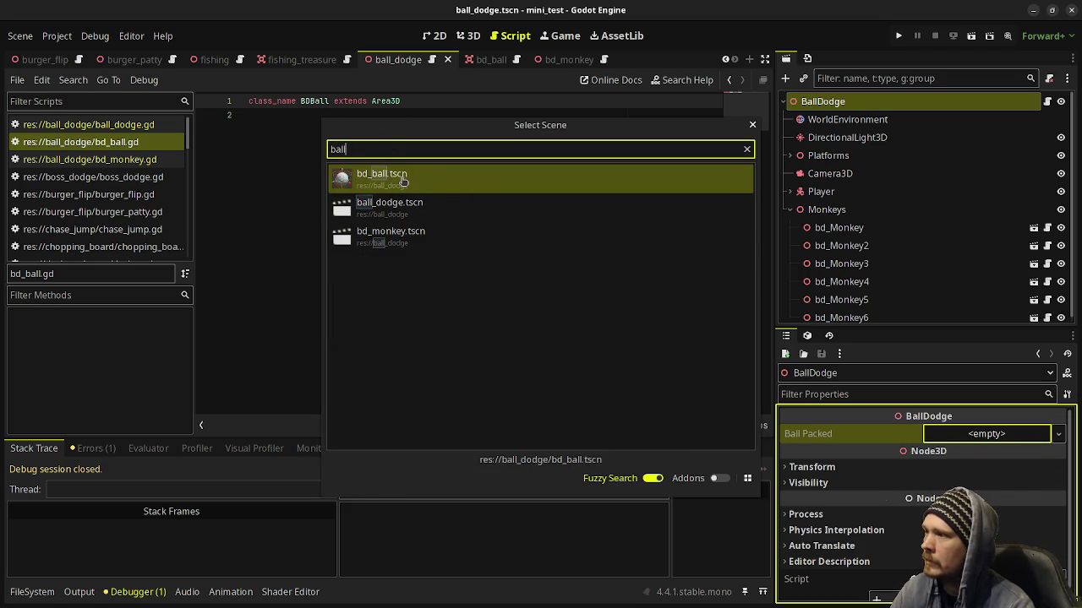
left_click(403, 180)
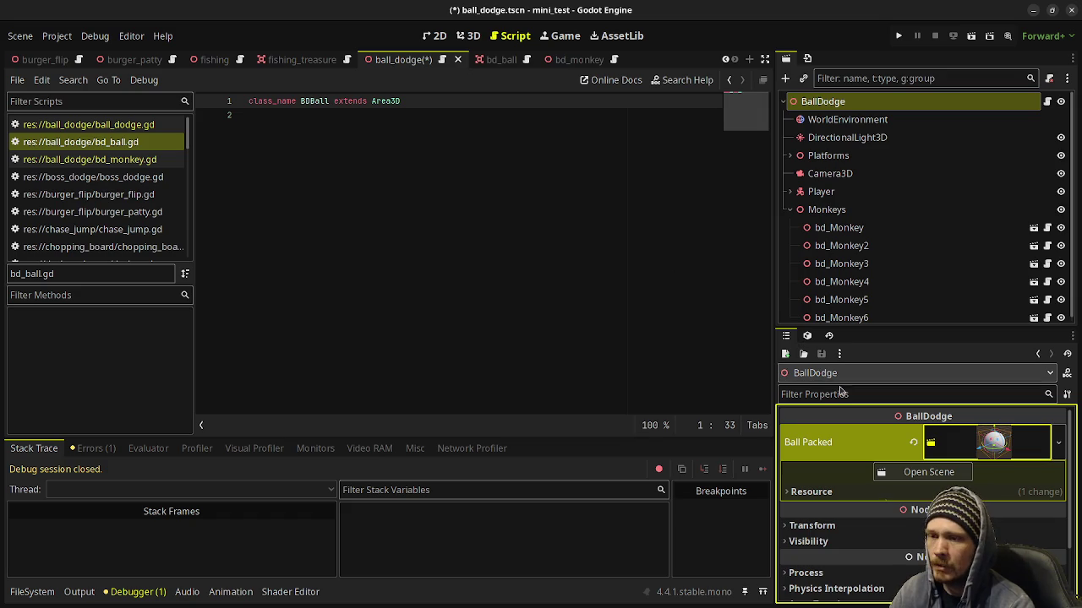
left_click(636, 244)
key("ctrl+s")
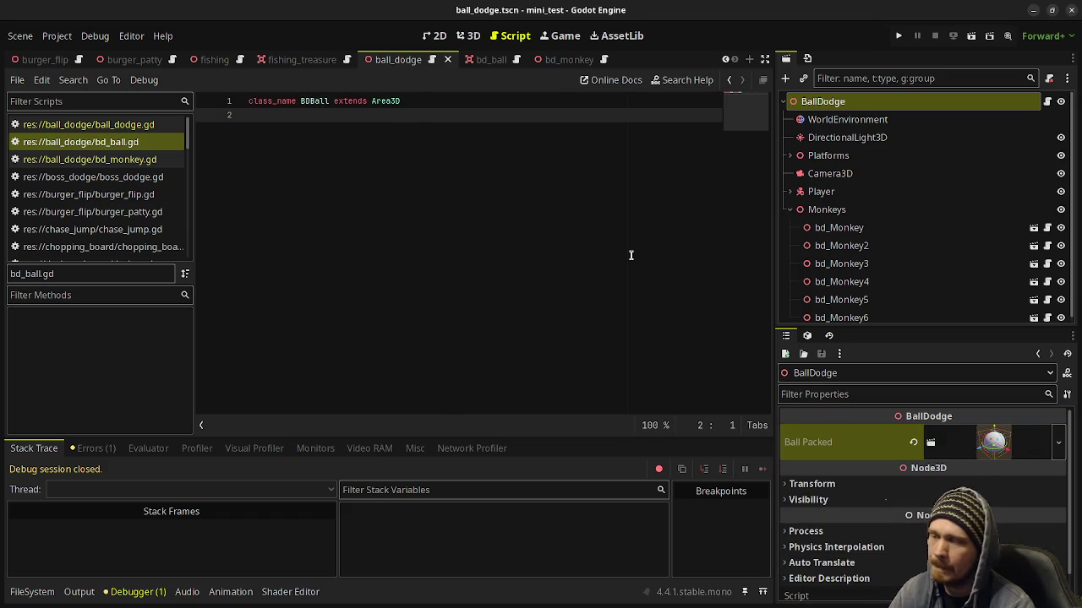
key("ctrl+s")
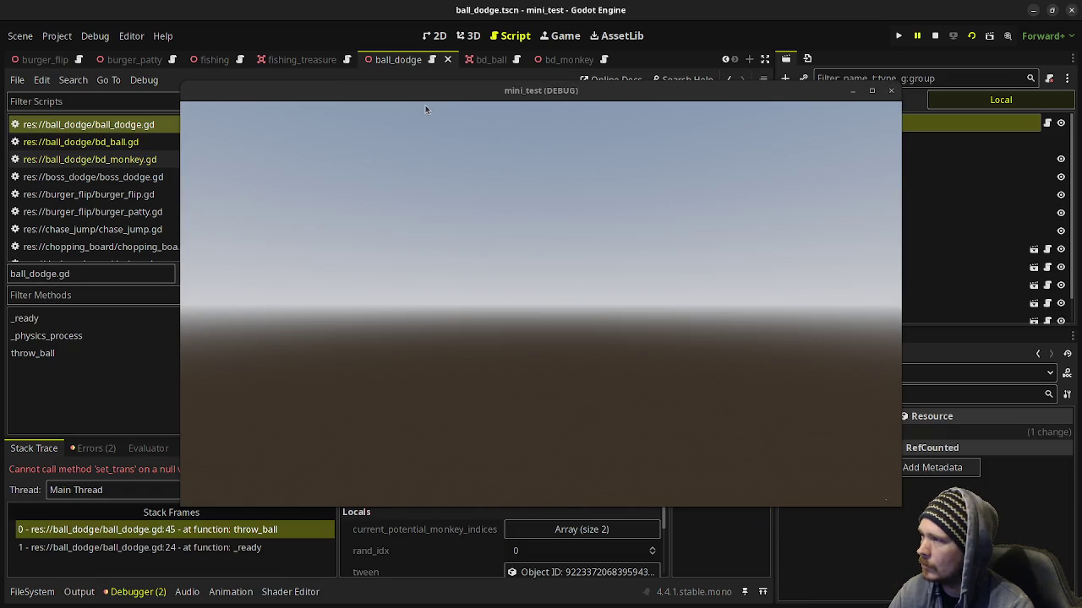
Move the game window aside and trace ball_inst and the throw_ball call to the set_trans error.
left_click_drag(425, 93, 432, 508)
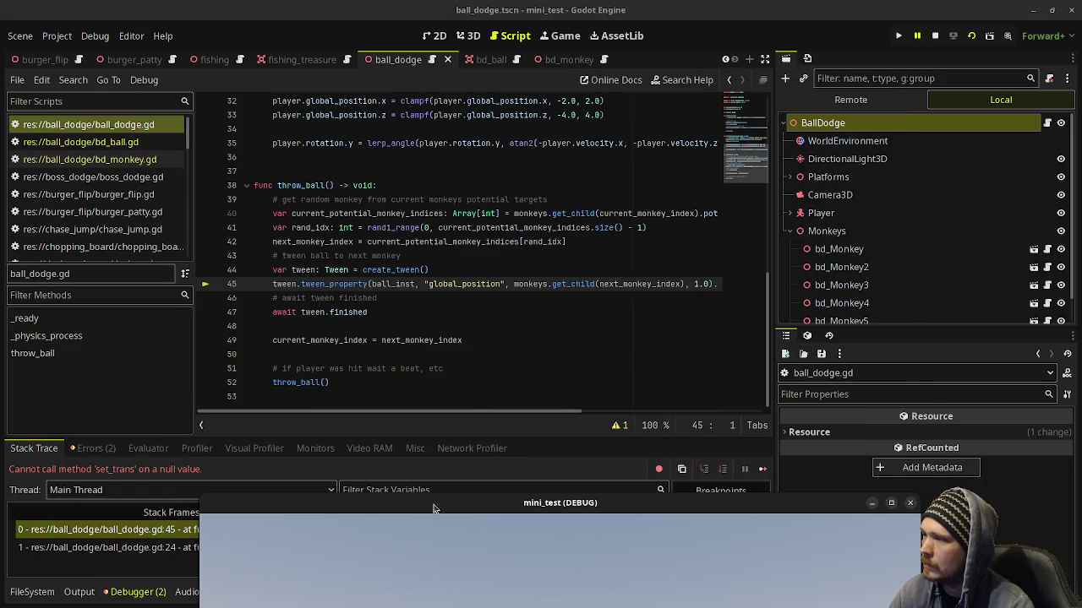
mouse_move(351, 413)
left_mouse_down()
mouse_move(425, 423)
mouse_move(401, 424)
left_mouse_up()
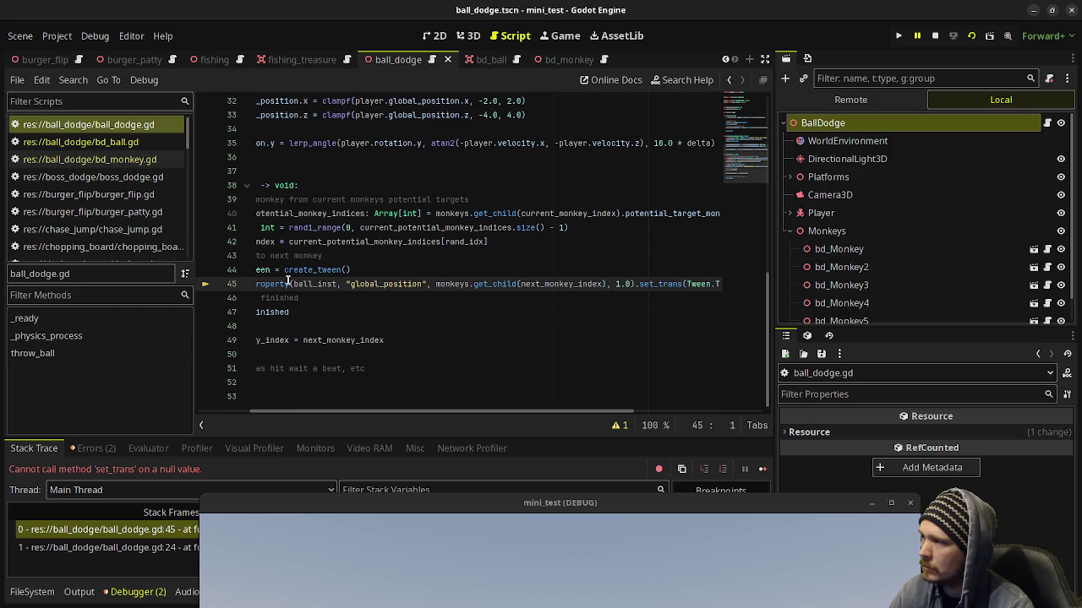
left_click_drag(323, 415, 269, 414)
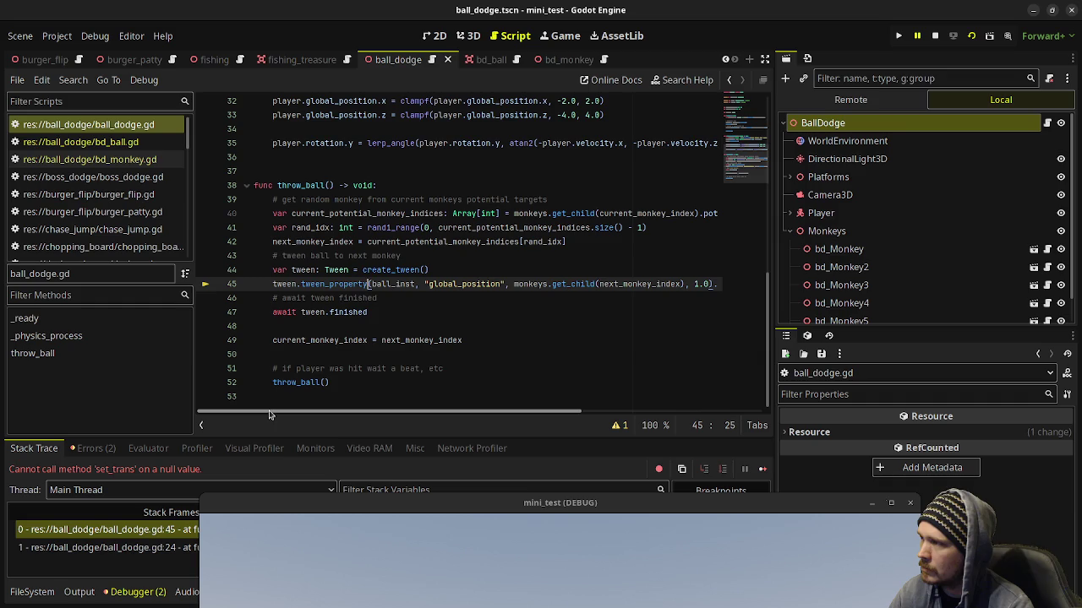
scroll(348, 316, "up", 8)
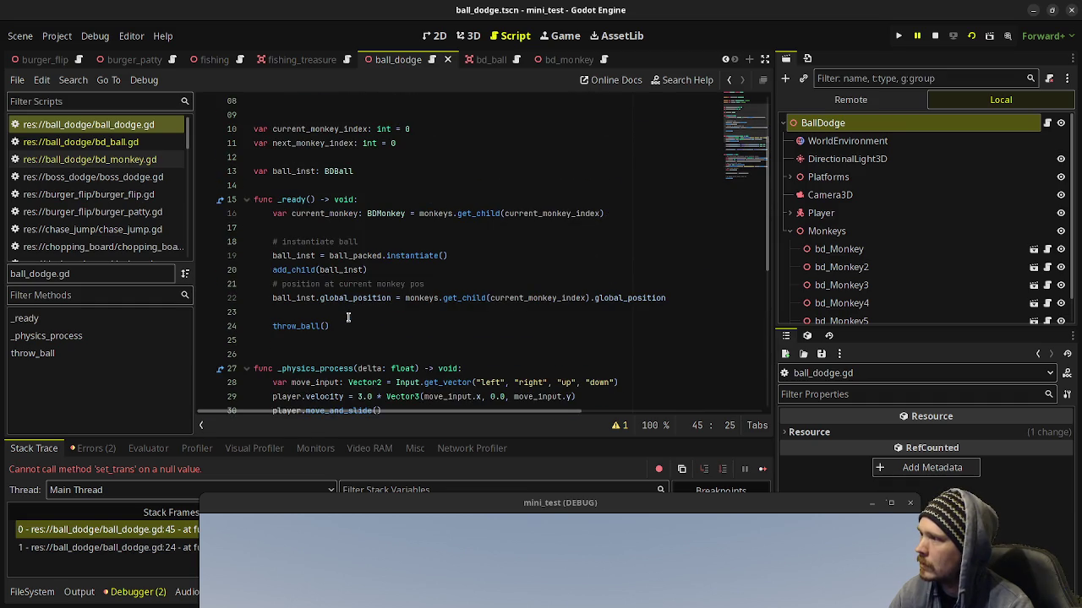
double_click(299, 254)
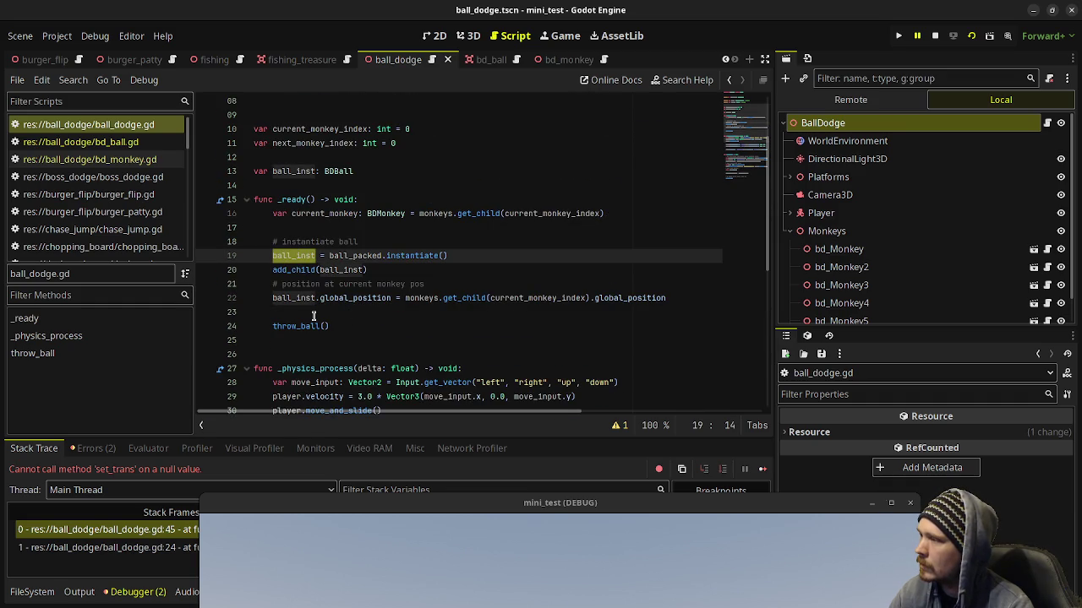
left_click(273, 325)
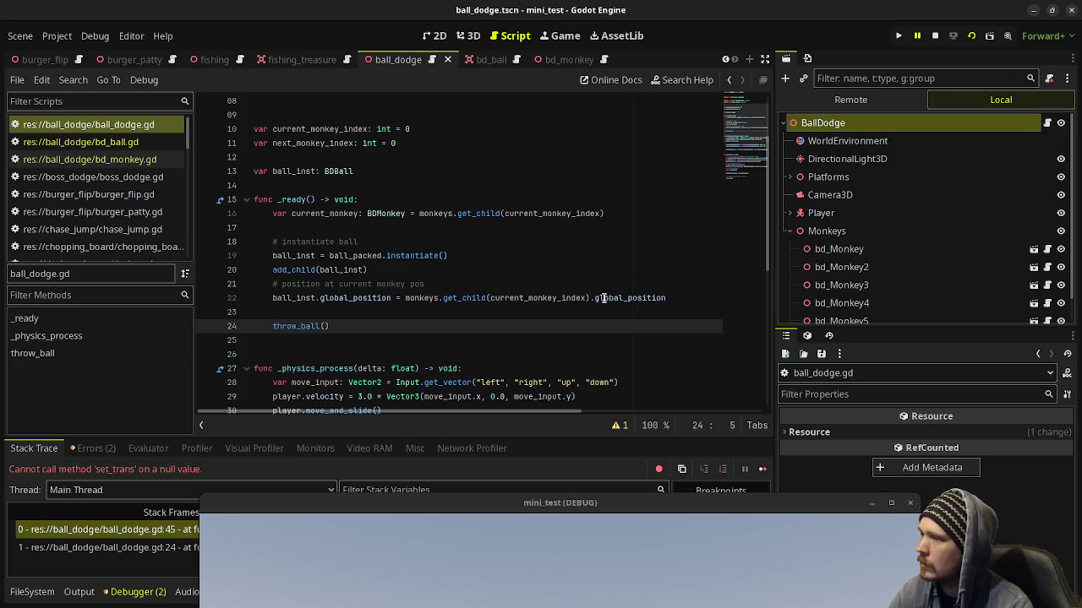
double_click(316, 325)
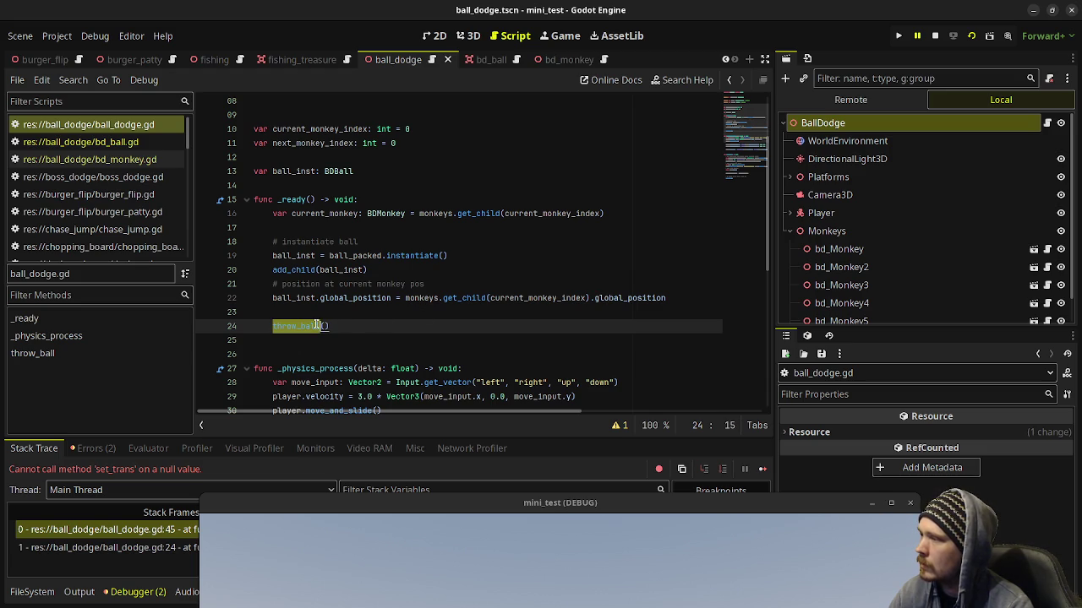
scroll(338, 321, "down", 3)
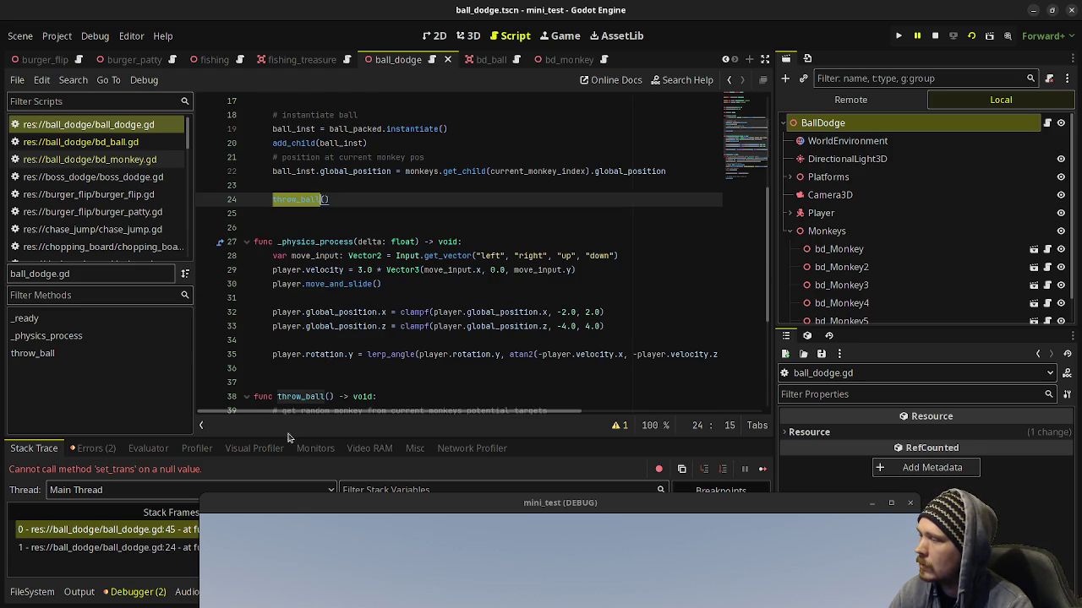
mouse_move(290, 502)
left_mouse_down()
mouse_move(300, 592)
mouse_move(297, 575)
left_mouse_up()
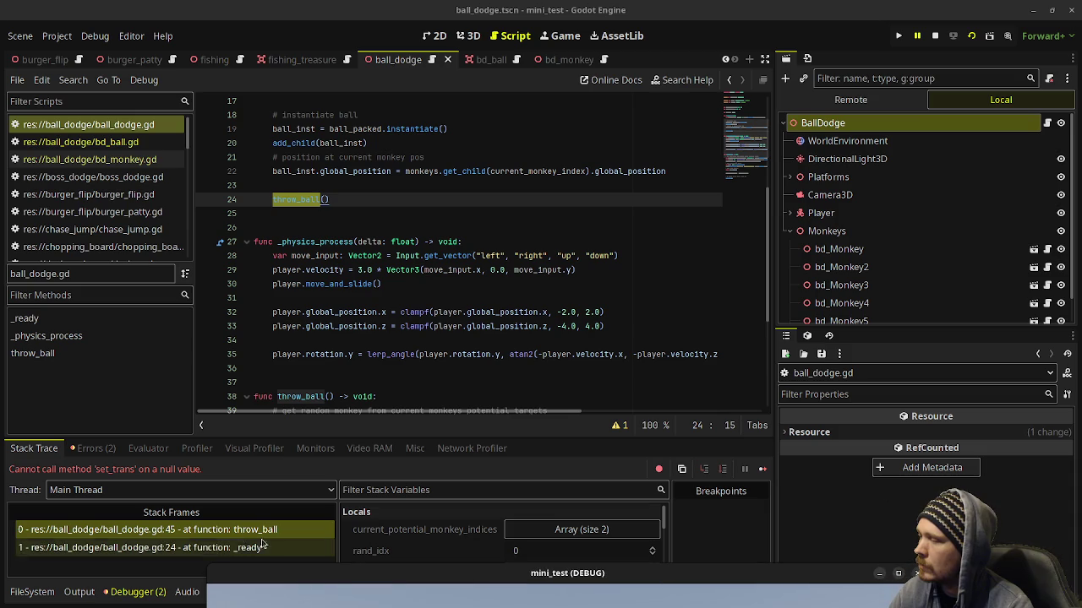
scroll(287, 338, "down", 4)
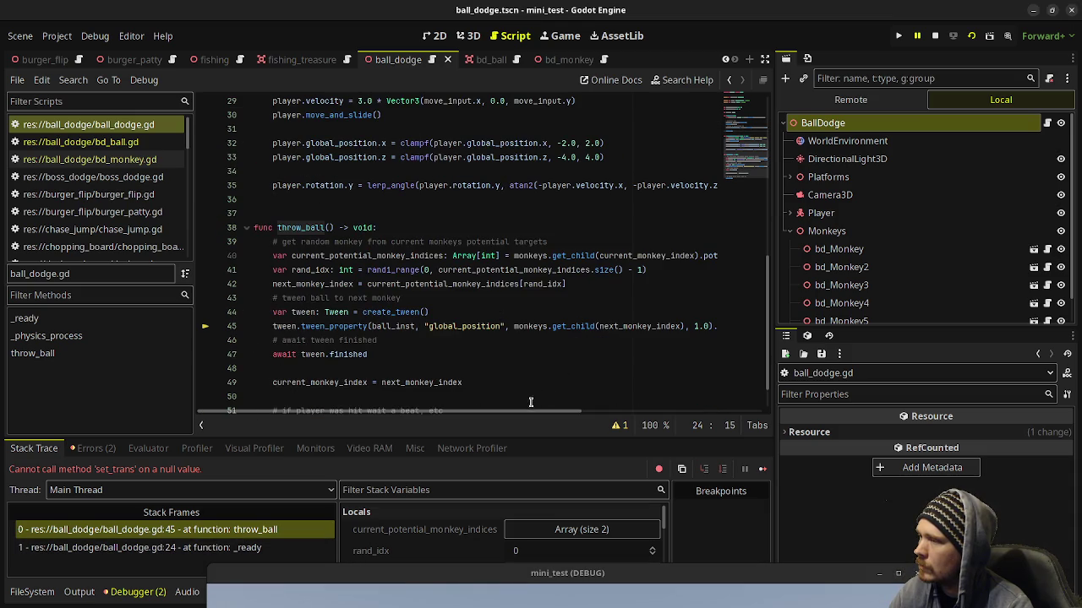
scroll(460, 411, "right", 2)
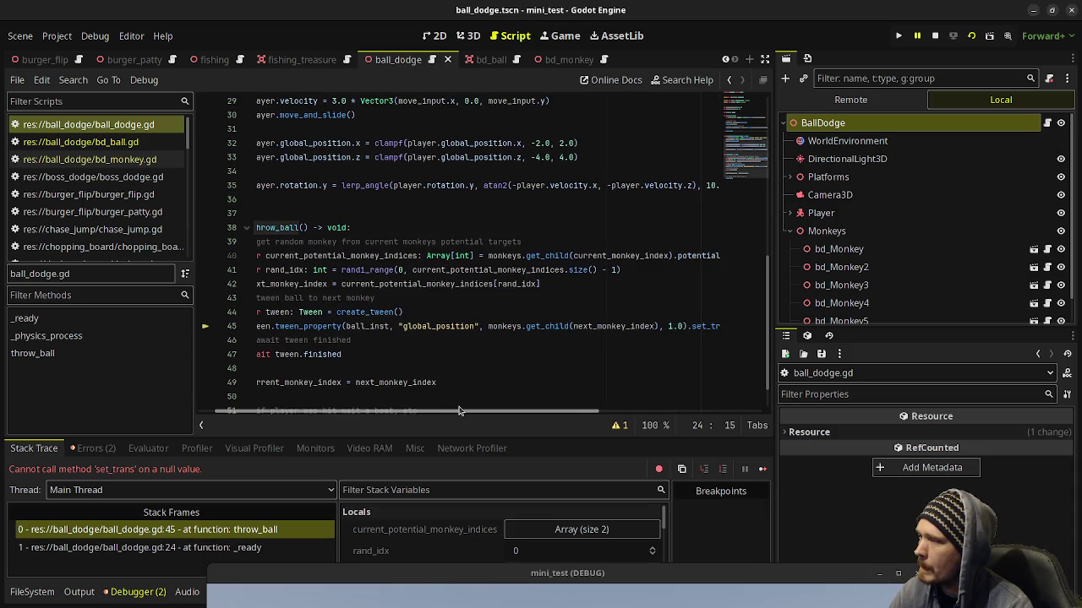
left_click_drag(459, 411, 462, 408)
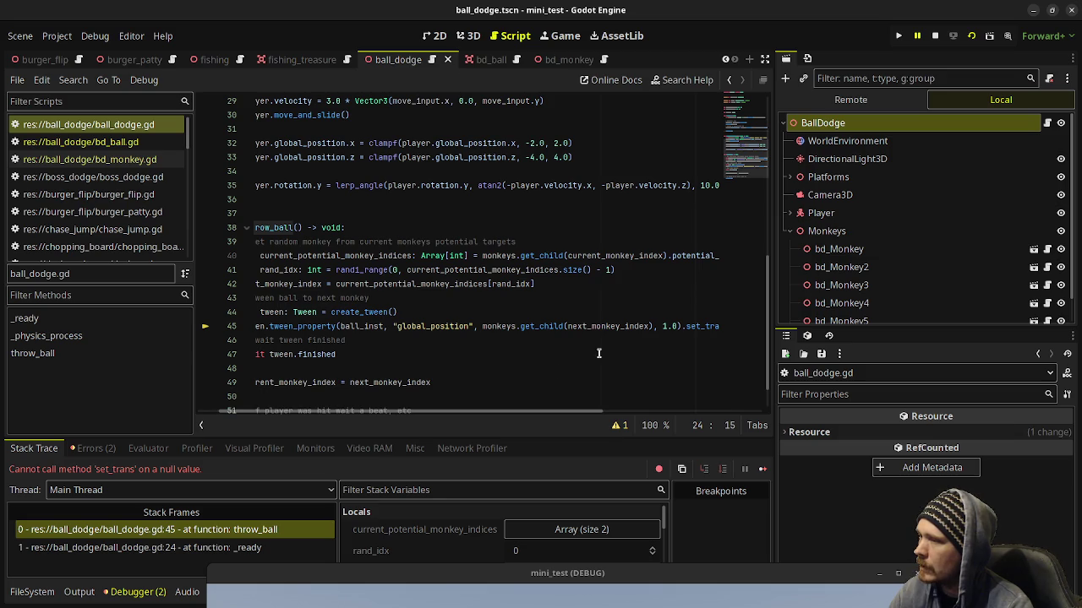
Append .global_position after get_child(next_monkey_index) on line 45, save, and rerun.
left_click(652, 326)
type(".global")
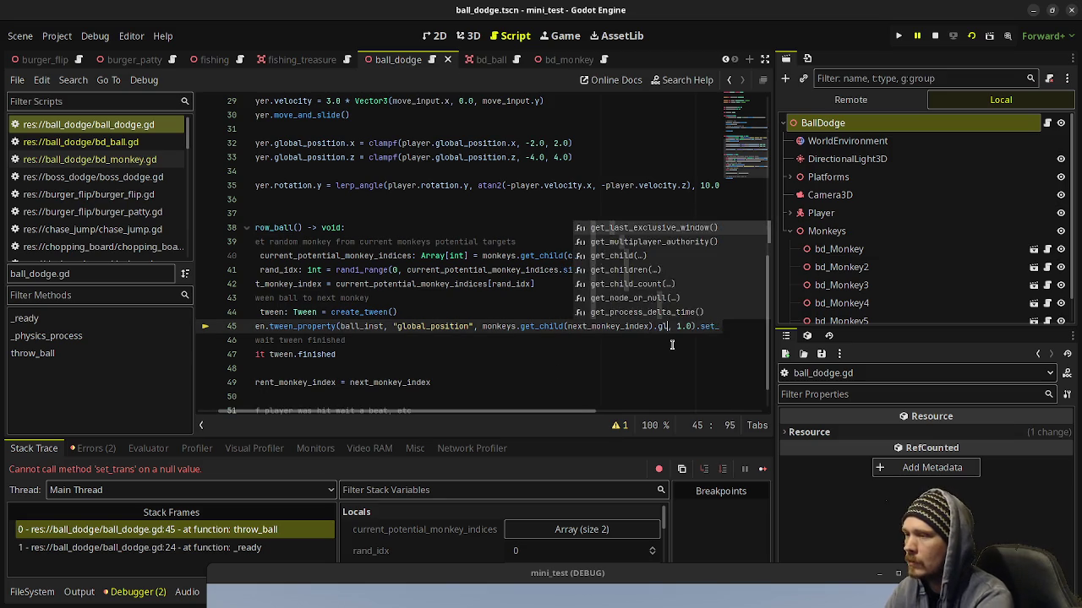
type("_position")
key("ctrl+s")
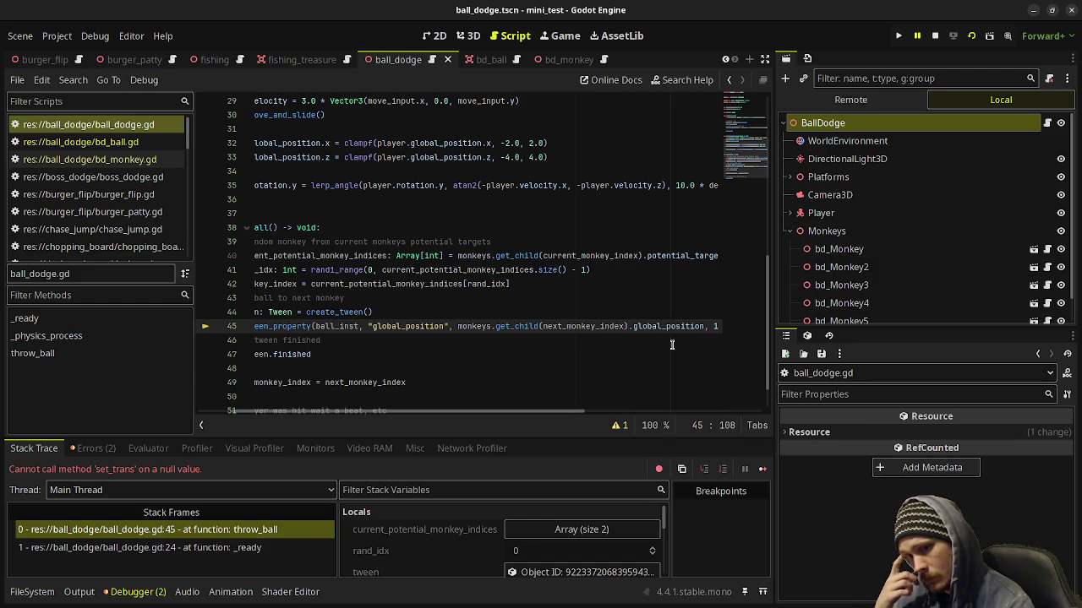
key("F5")
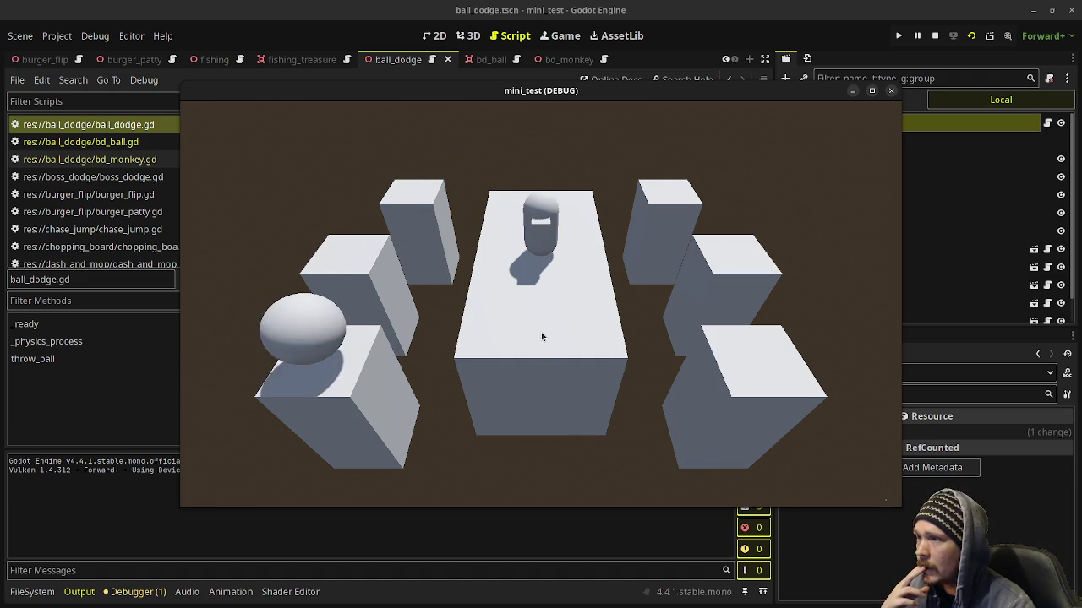
Change the tween duration on line 45 to 2.0, stop the game, save, and rerun.
left_click_drag(461, 102, 424, 391)
left_click(604, 324)
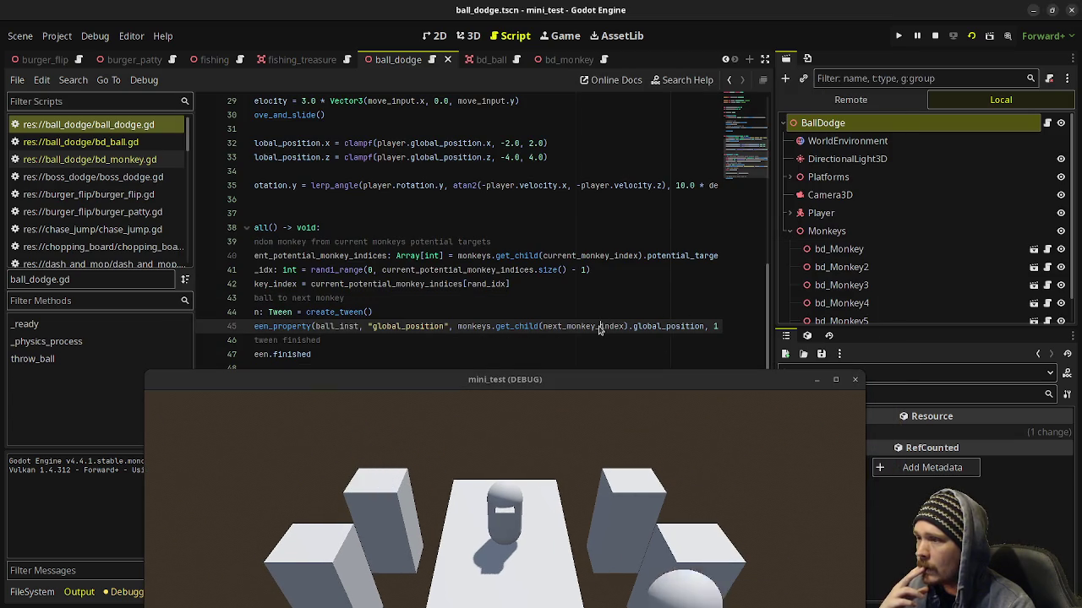
key("End")
type(".0).set")
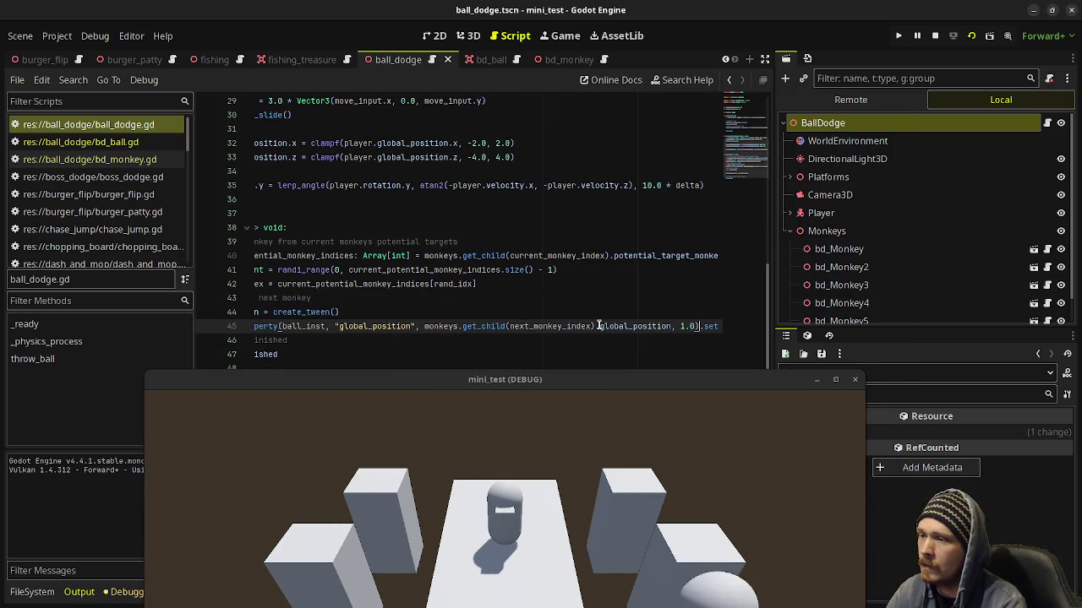
key("ctrl+s")
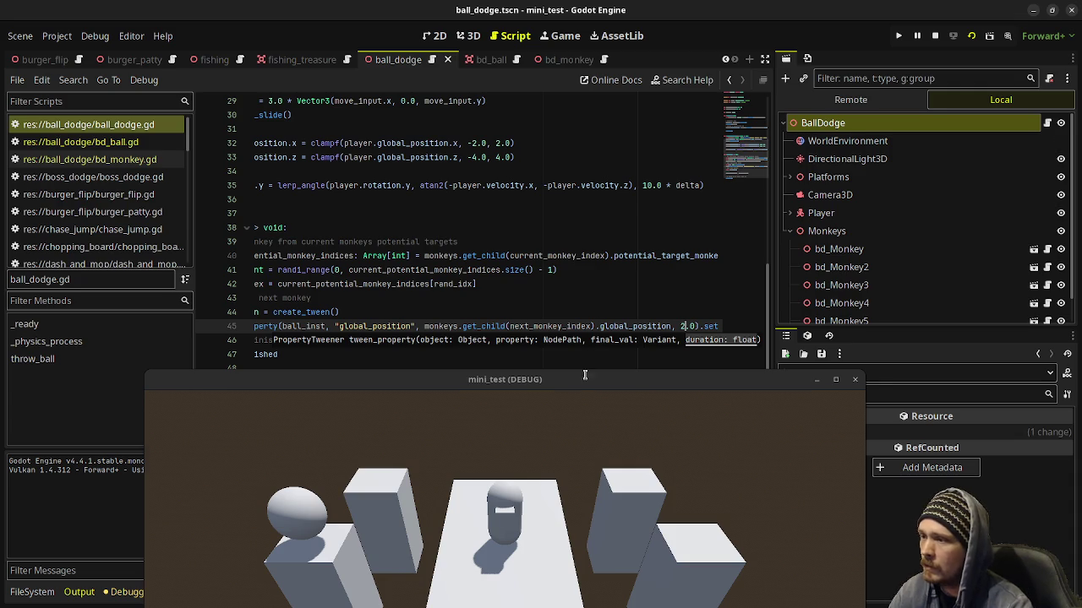
key("F8")
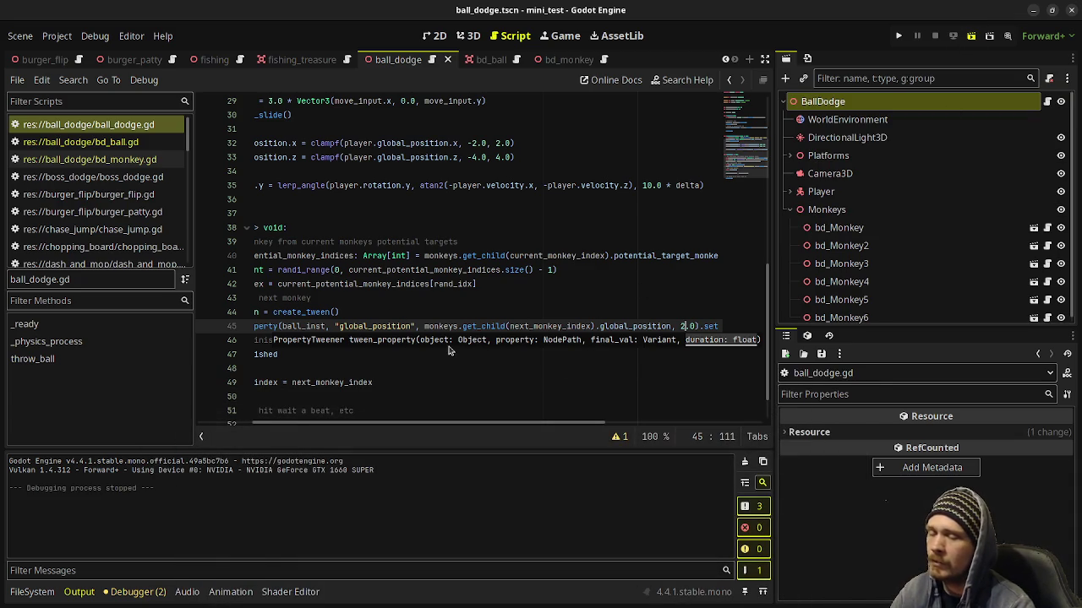
key("F5")
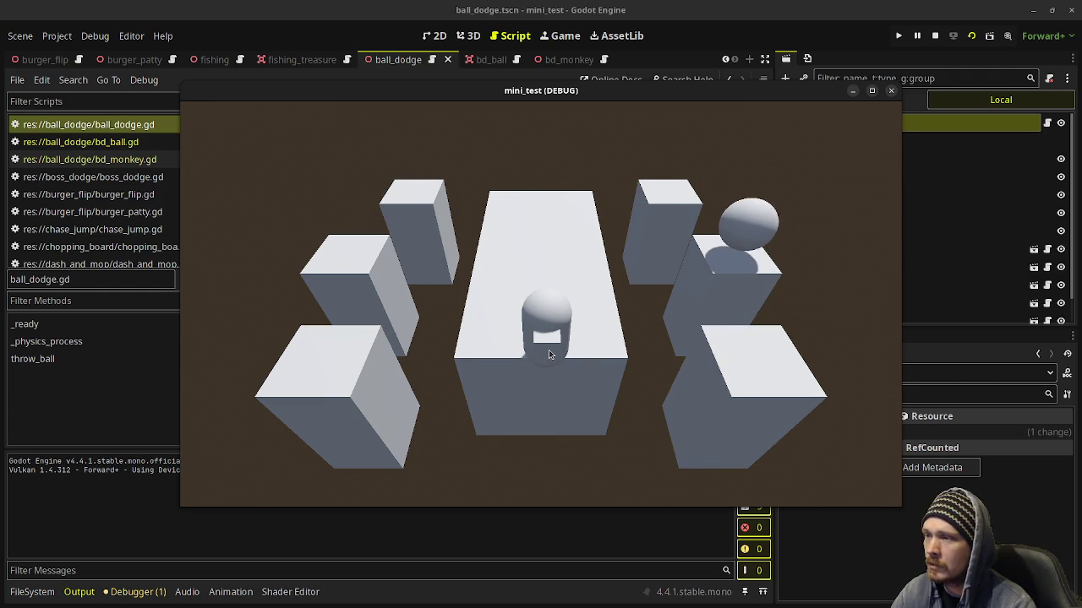
Jump and move the player around the centre table while the ball tweens between monkeys, then stop.
key("space")
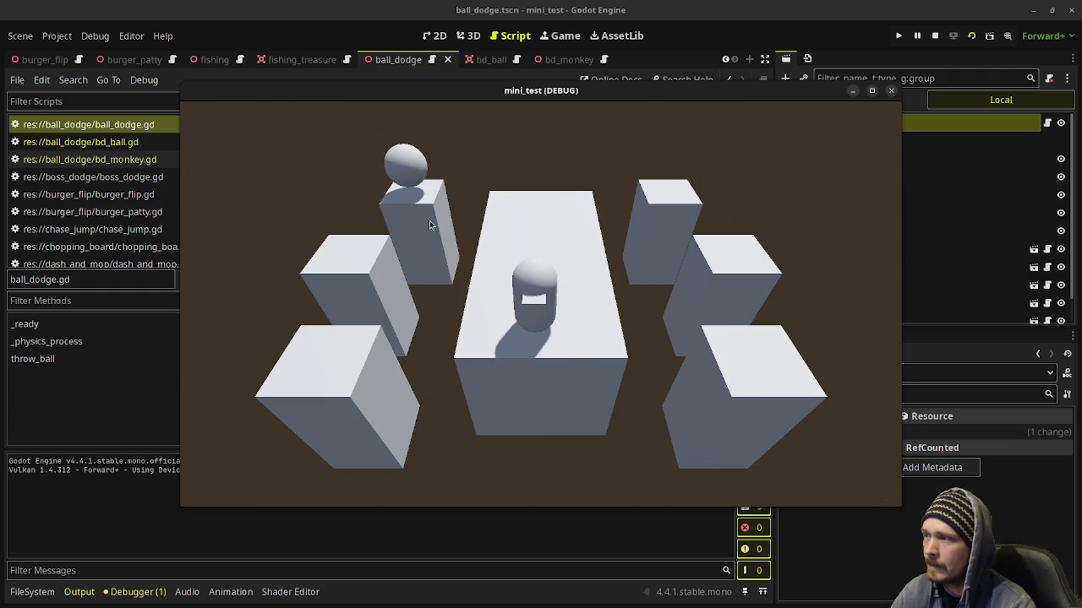
key("a")
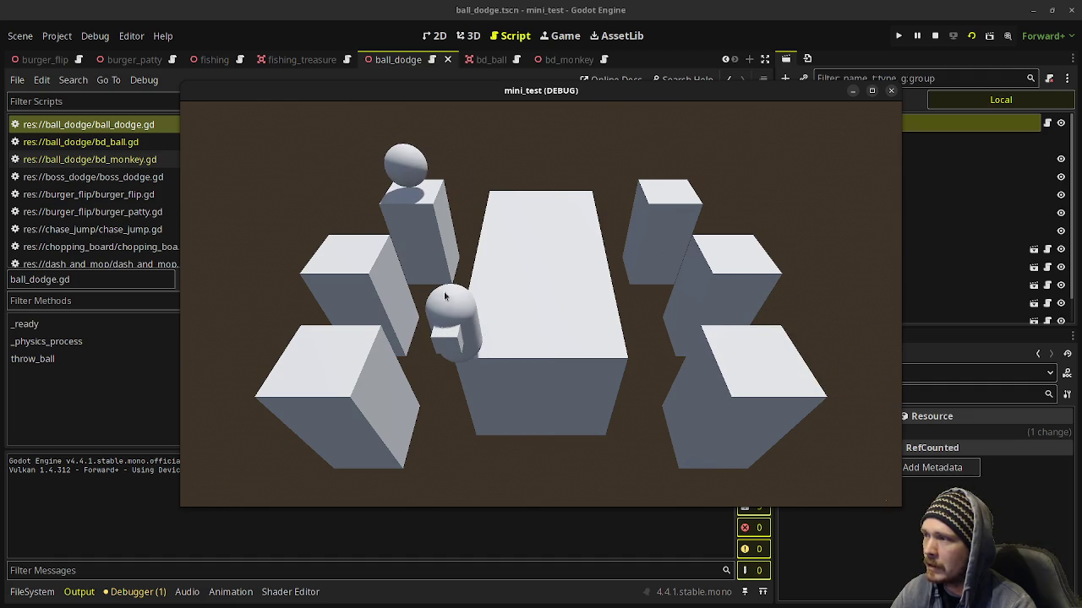
key("d")
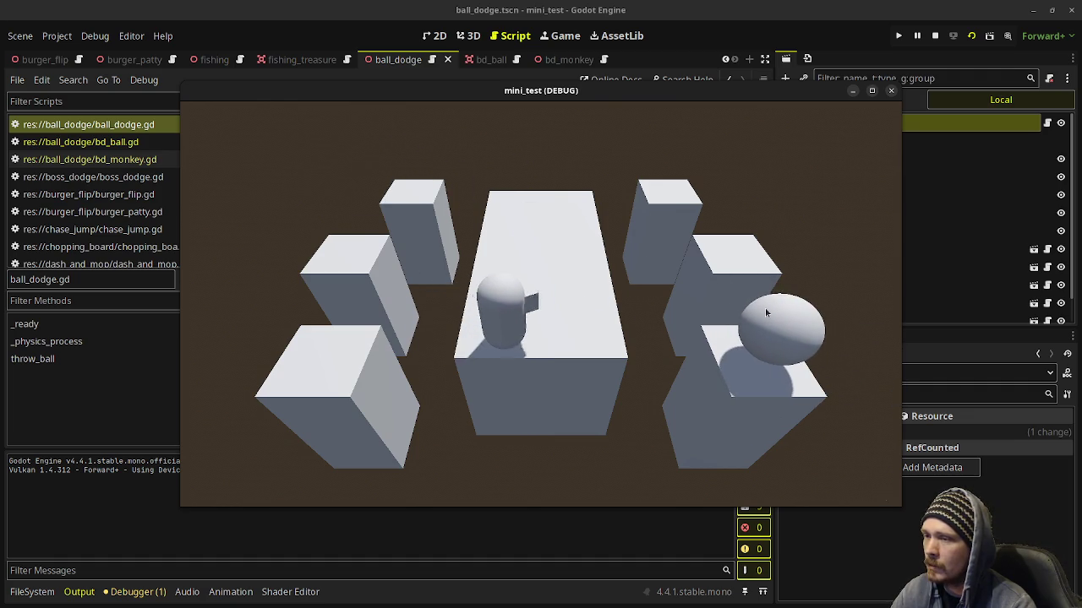
key("a")
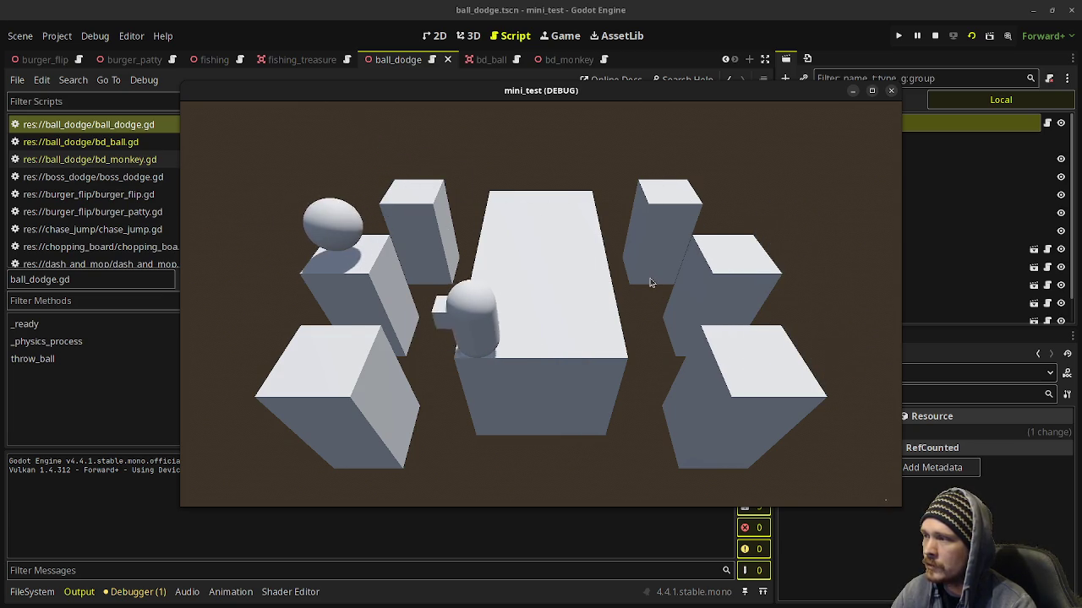
key("space")
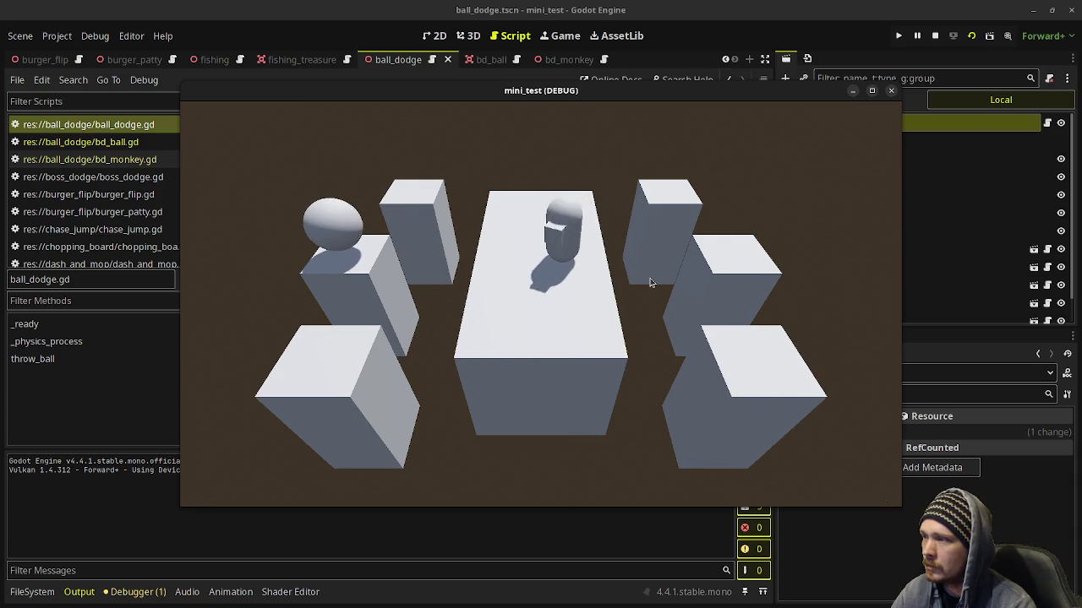
key("a")
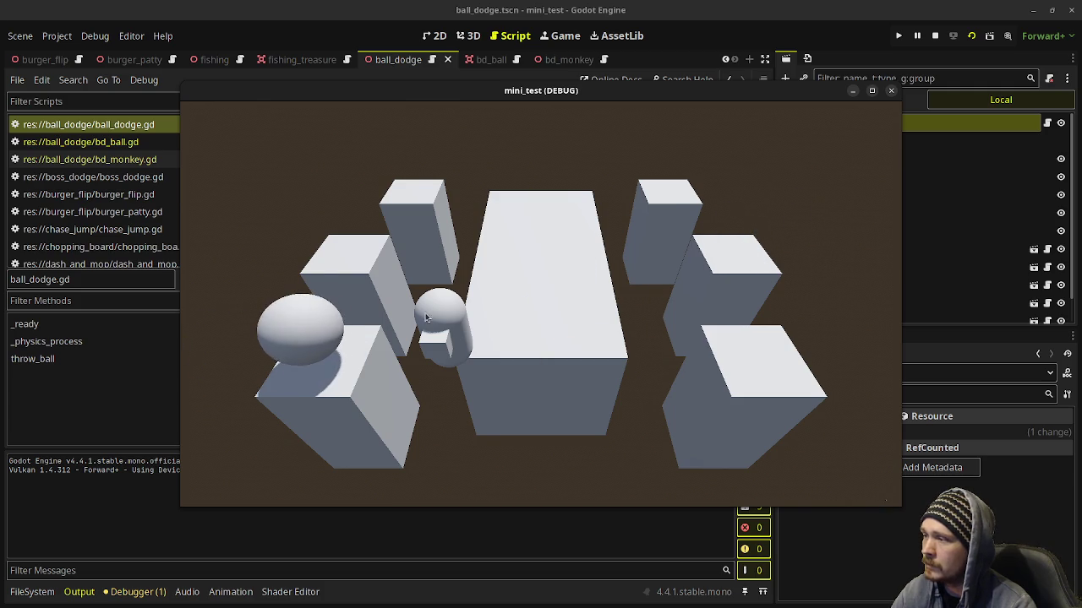
left_click(595, 330)
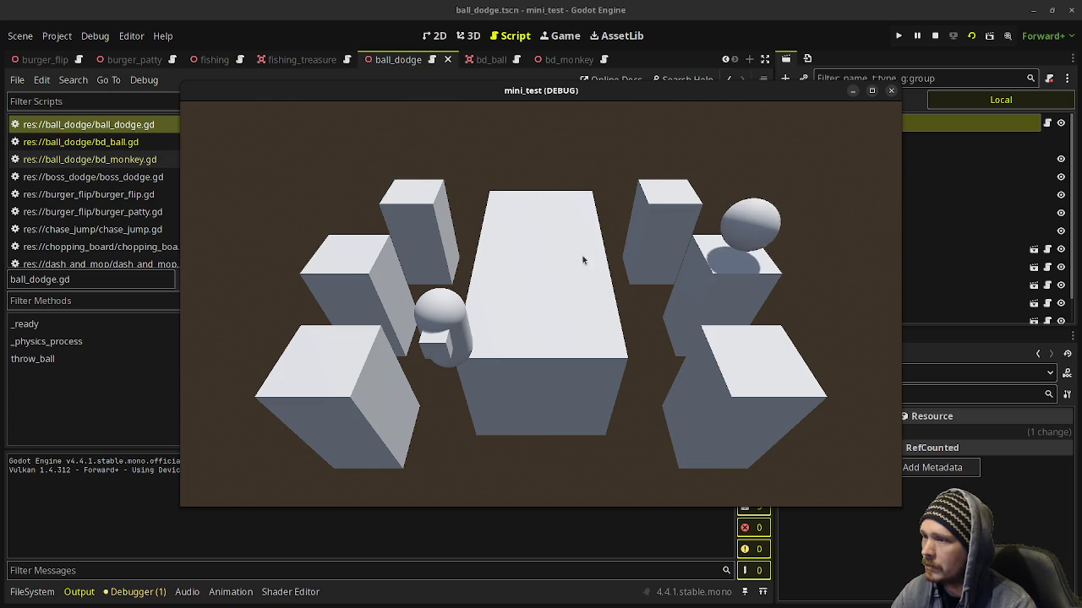
left_click(519, 390)
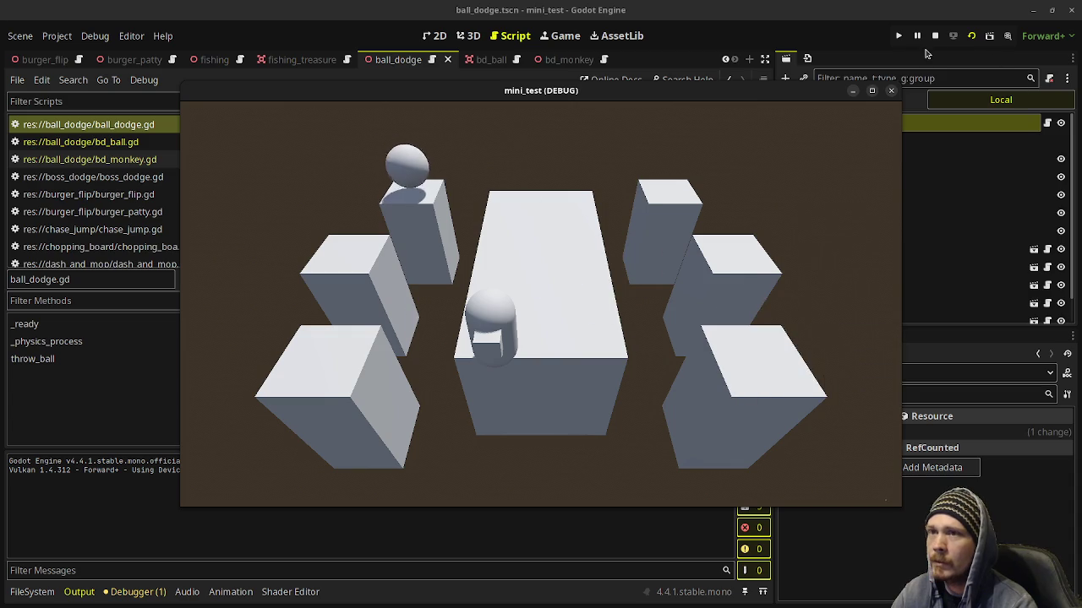
left_click(935, 36)
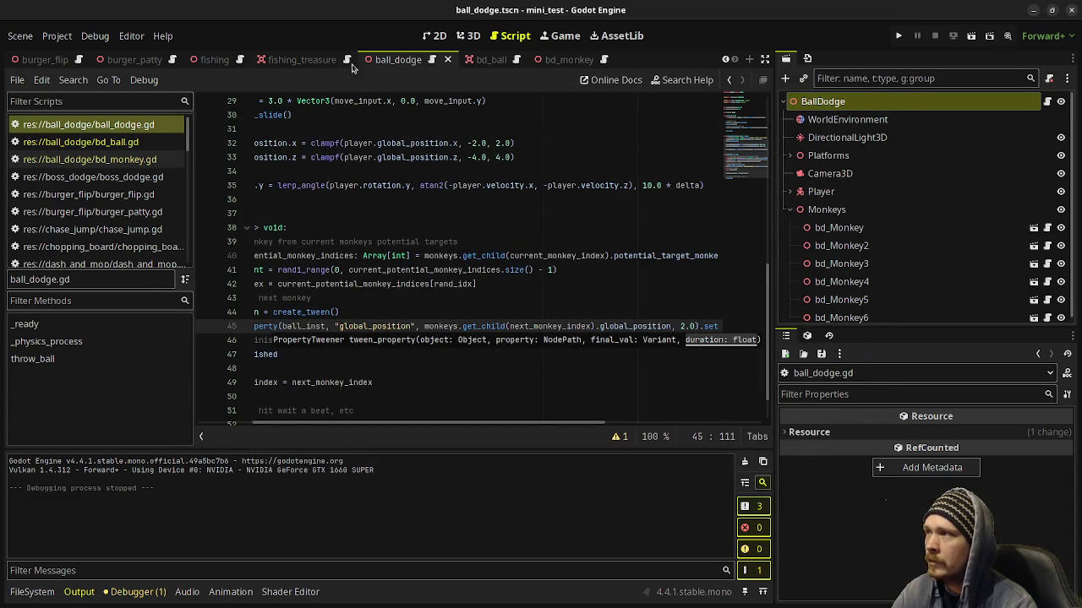
Switch to the fishing scene tab, save it, and run it with F6.
left_click(293, 63)
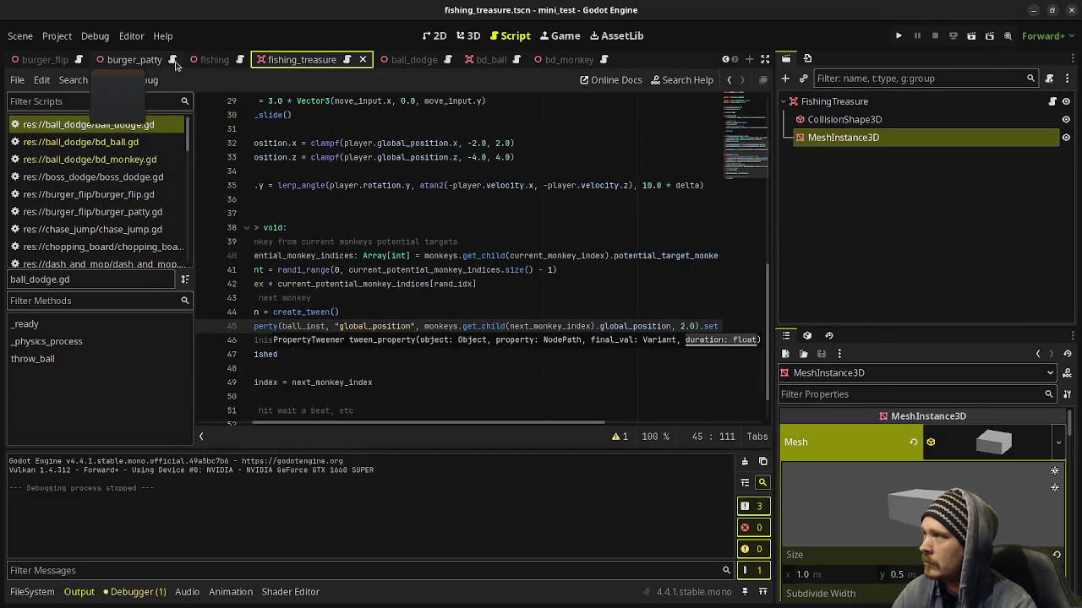
left_click(203, 61)
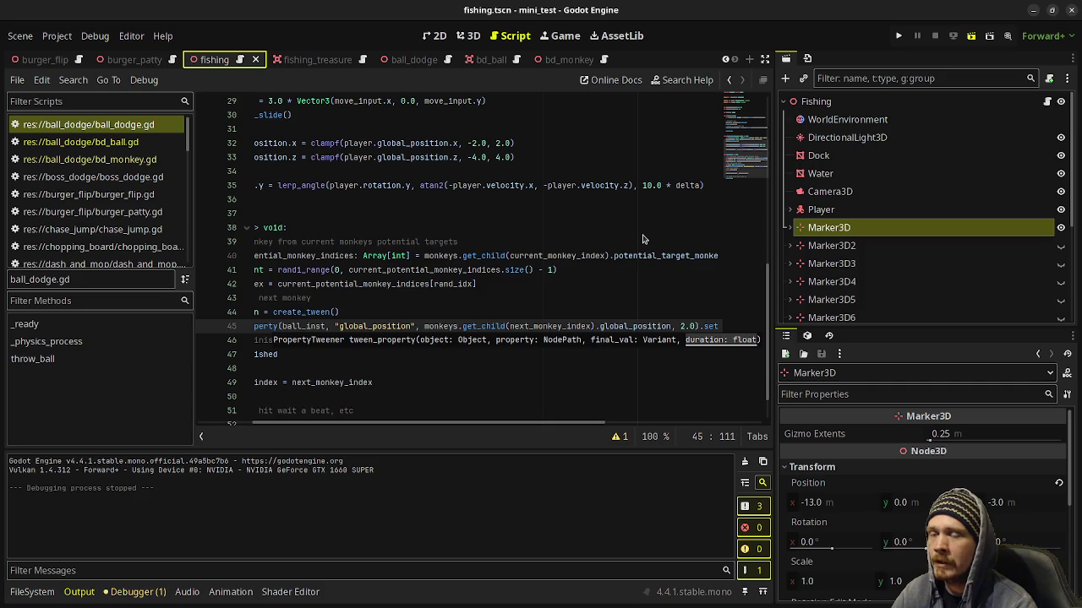
key("ctrl+s")
key("F6")
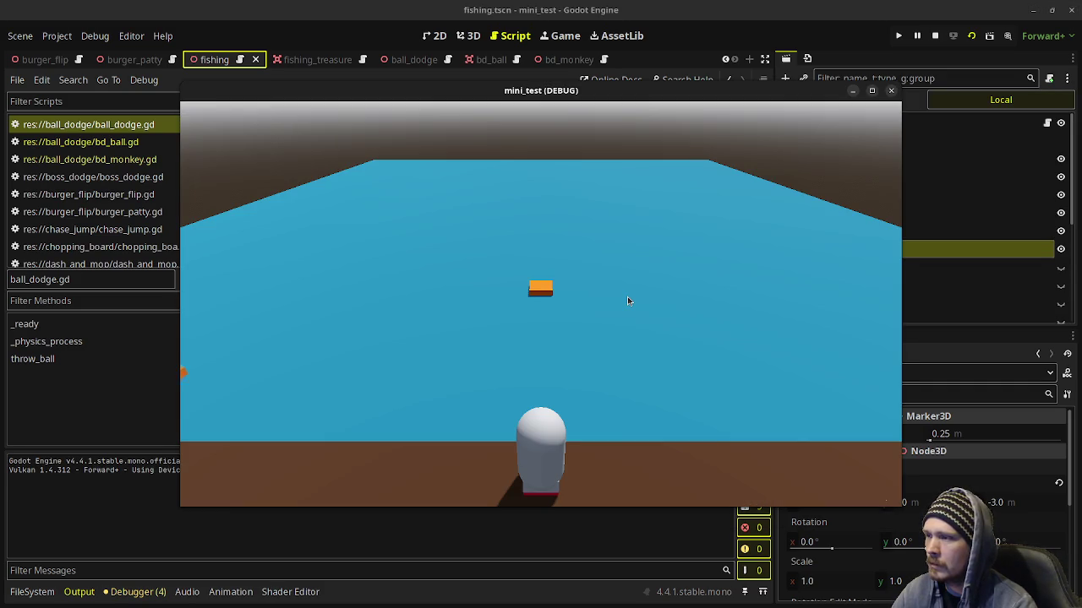
Move the player with arrow and WASD keys and cast the bobber repeatedly with space.
key("Left")
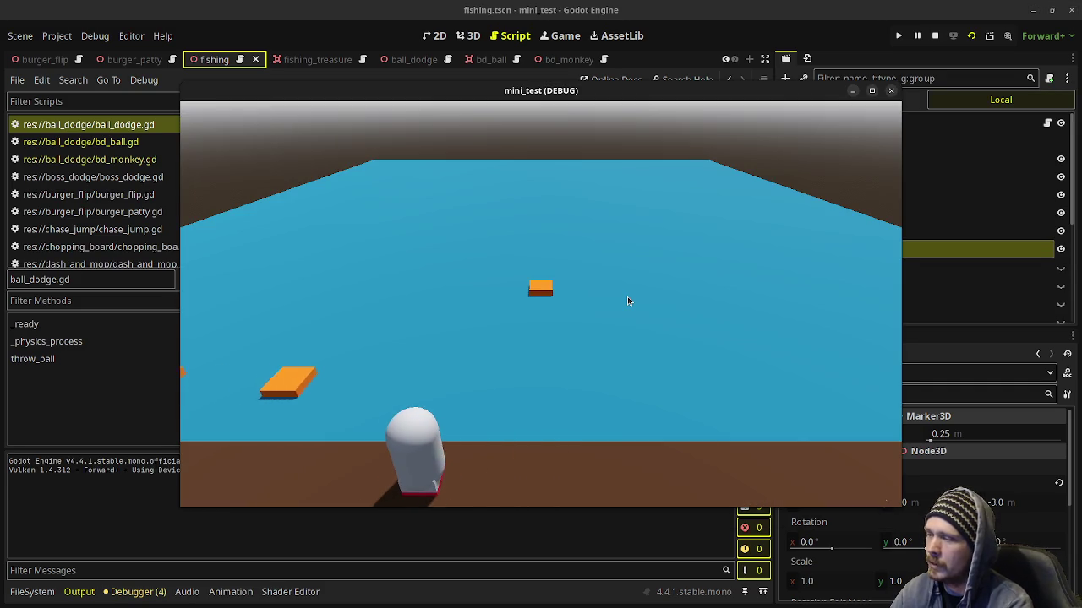
key("Right")
key("space")
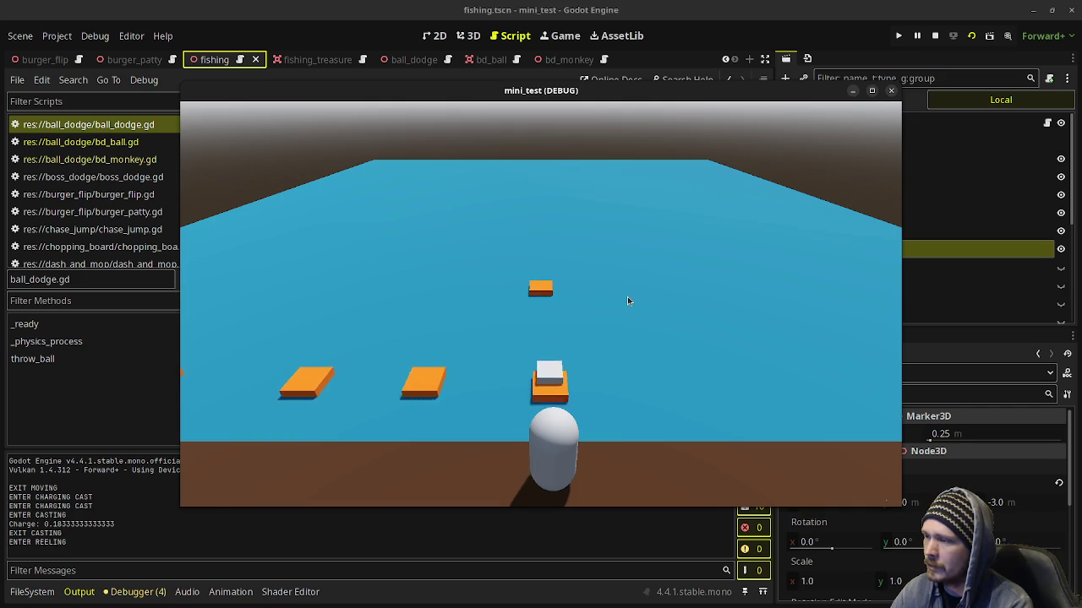
key("a")
key("space")
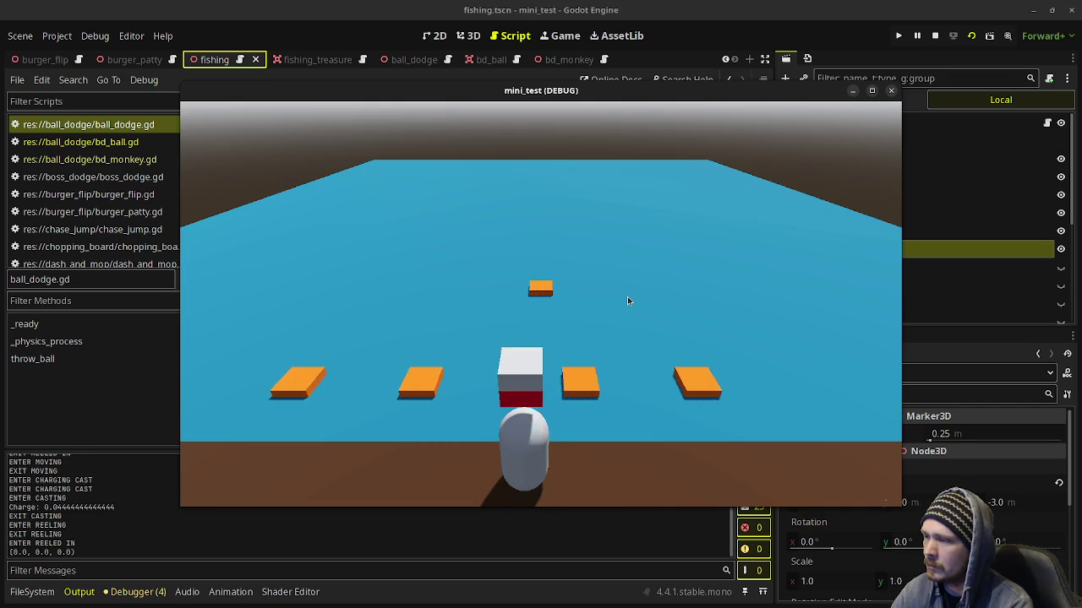
key("a")
key("space")
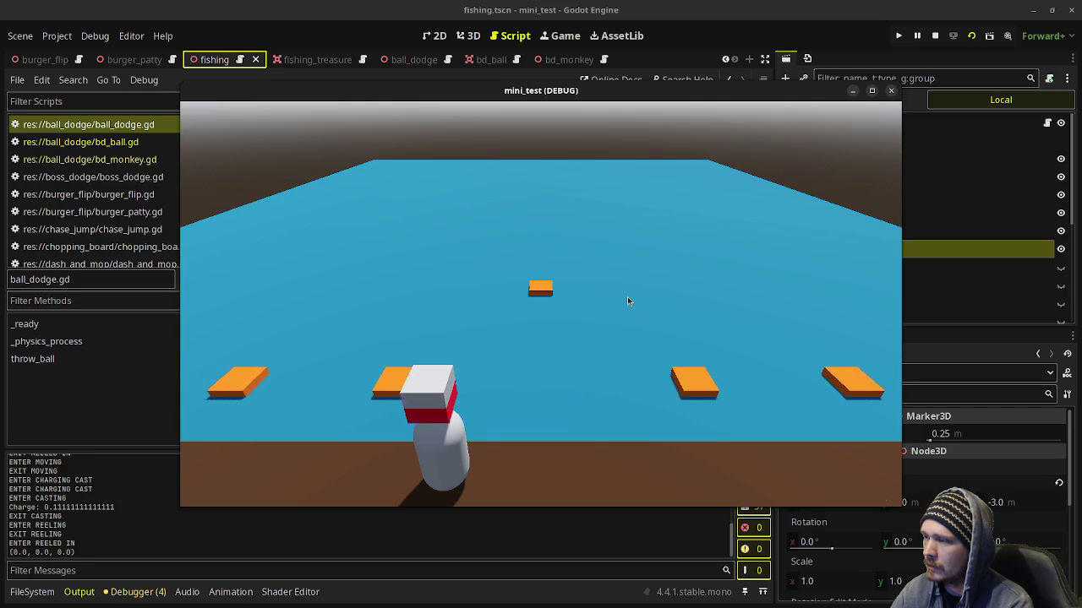
key("a")
key("space")
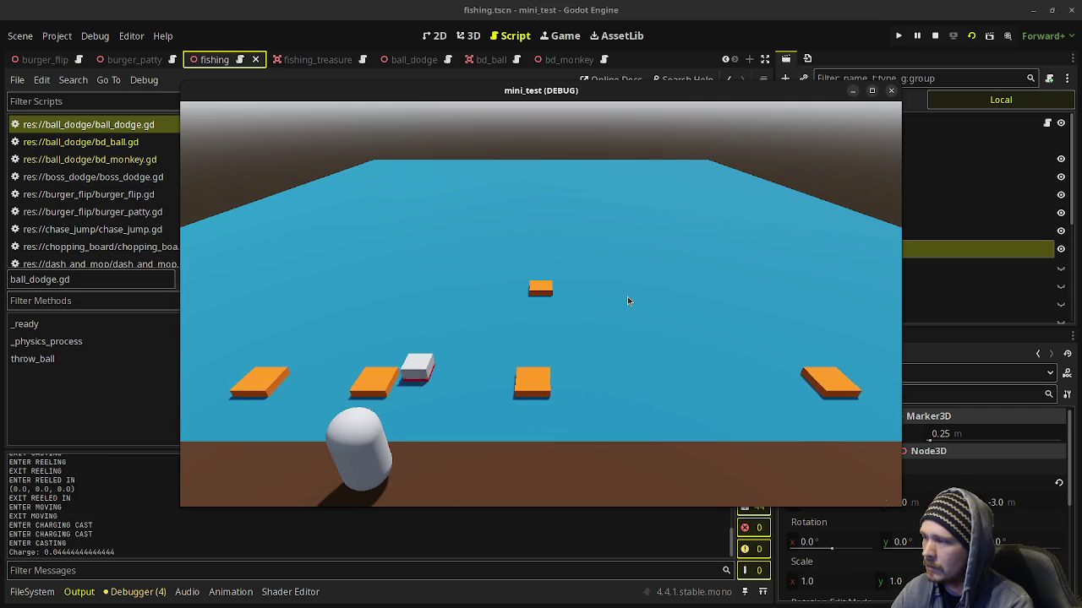
key("w")
key("space")
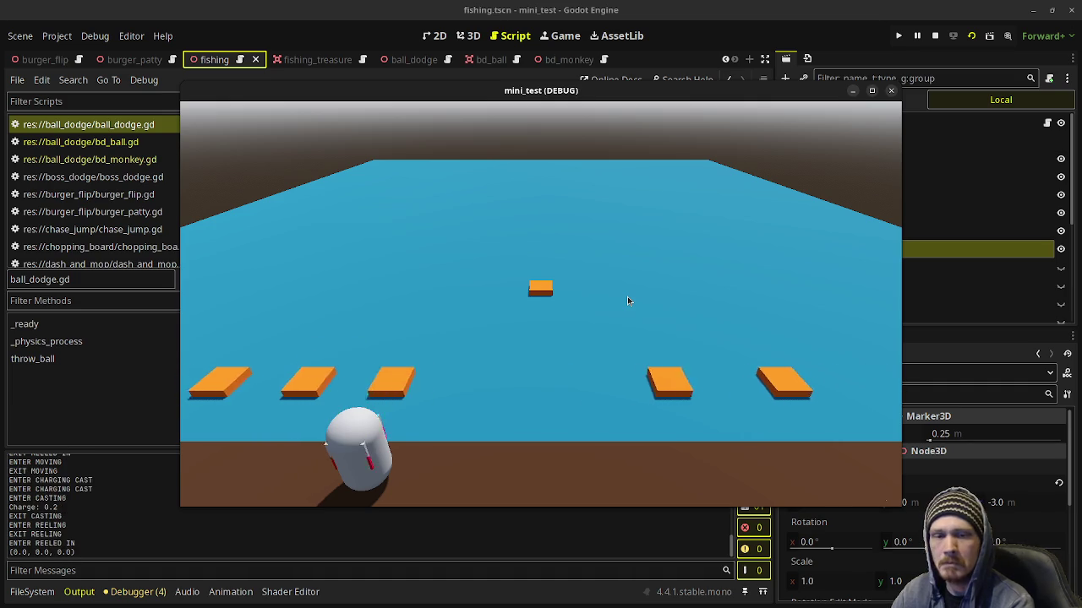
key("s")
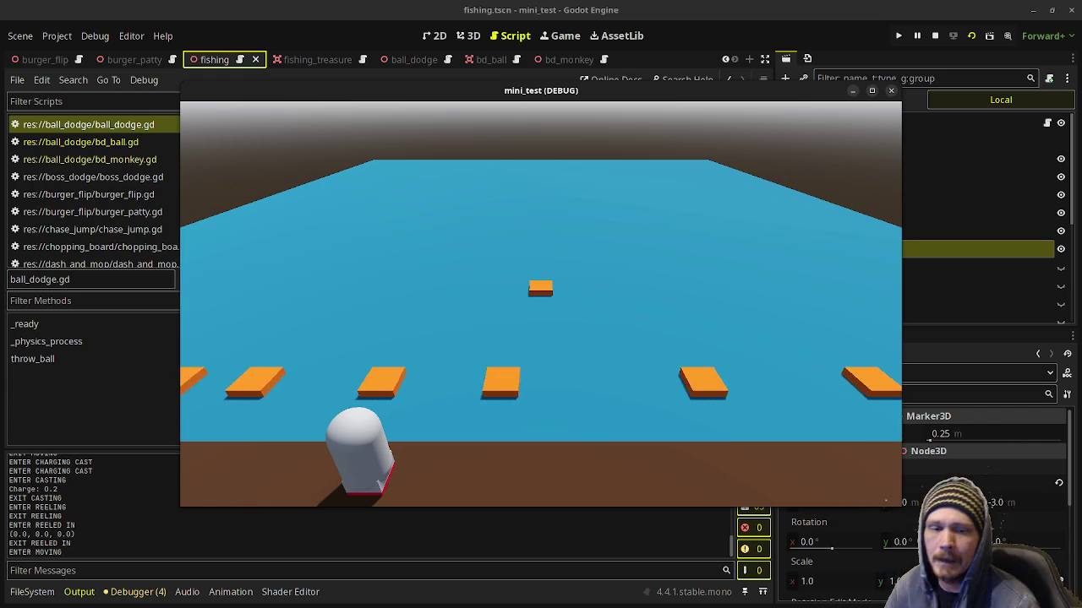
Cast and reel in several times by clicking in the game, then stop with F8 and return to ball_dodge.
left_click(560, 315)
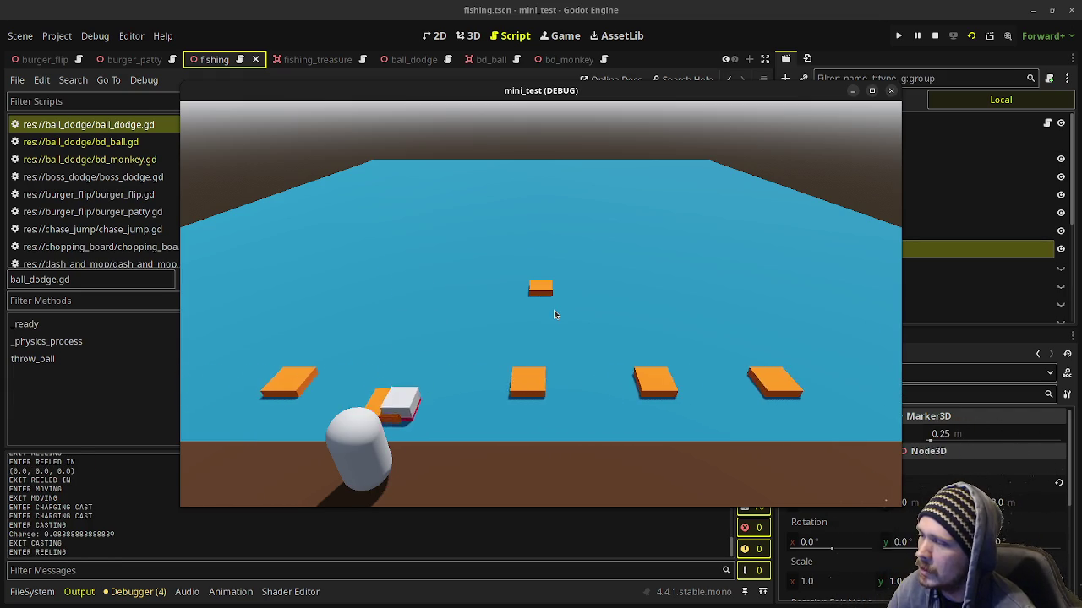
left_click(420, 393)
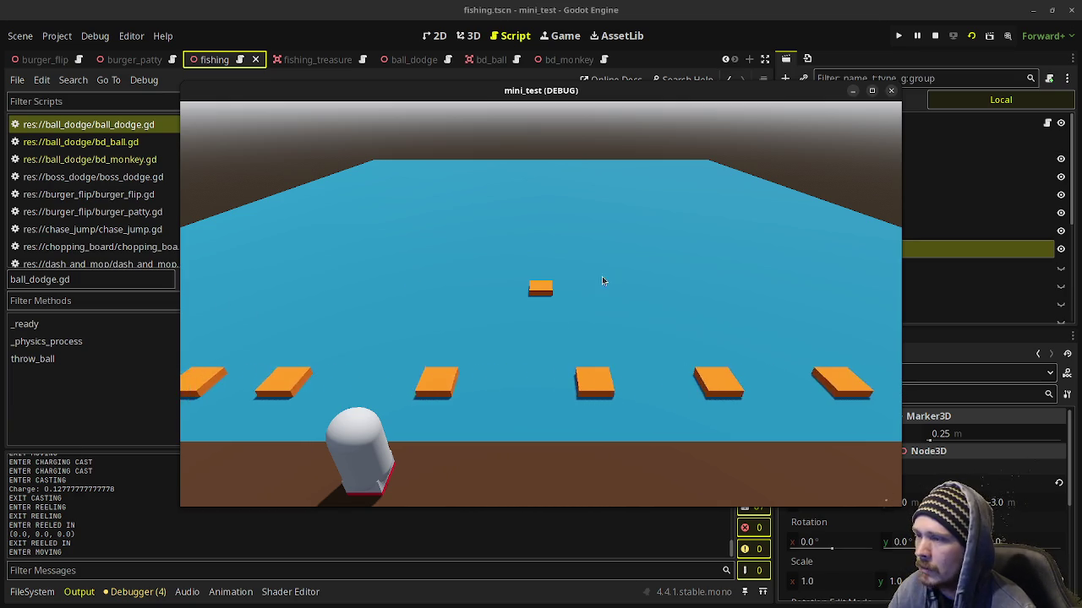
left_click(391, 335)
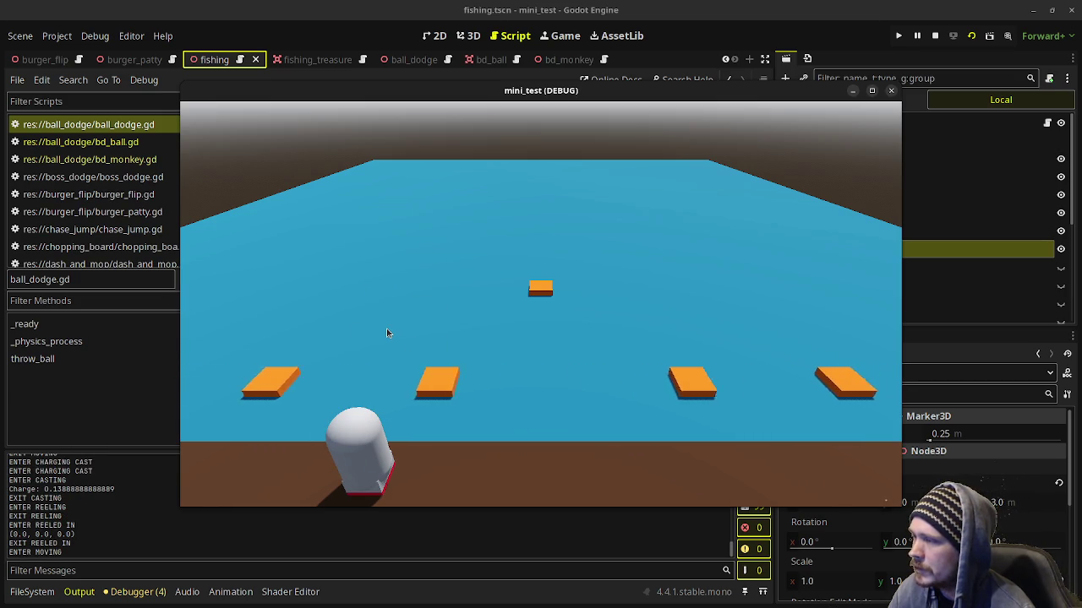
left_click(387, 333)
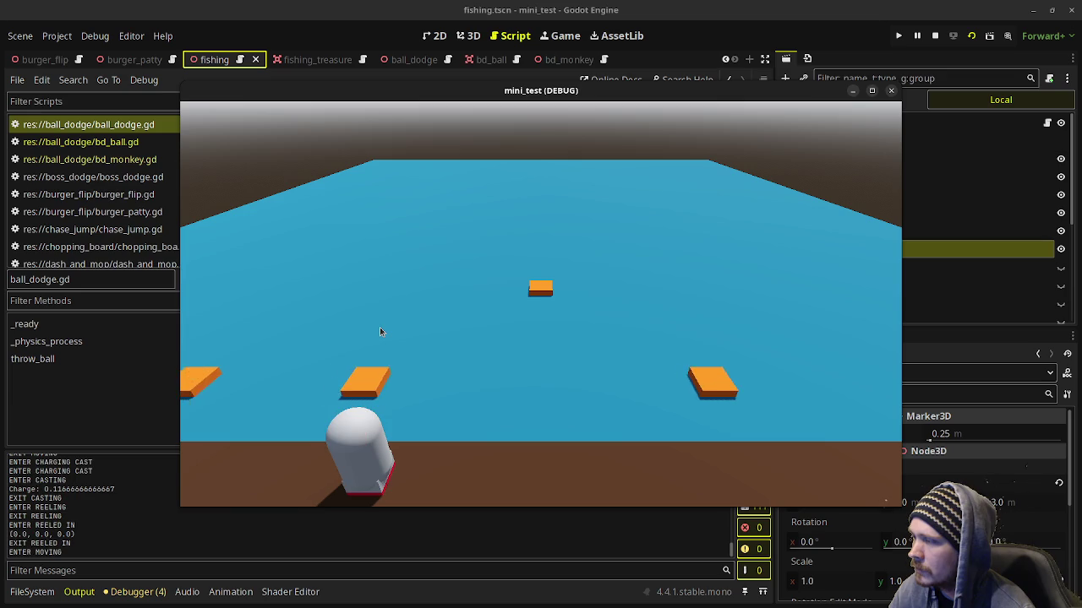
left_click(380, 332)
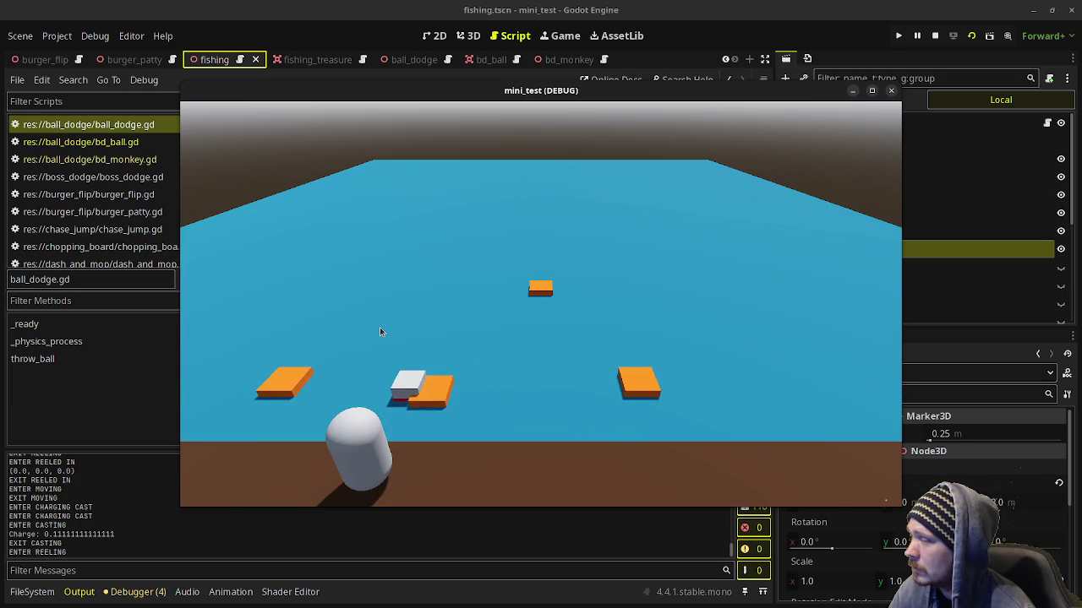
left_click(380, 331)
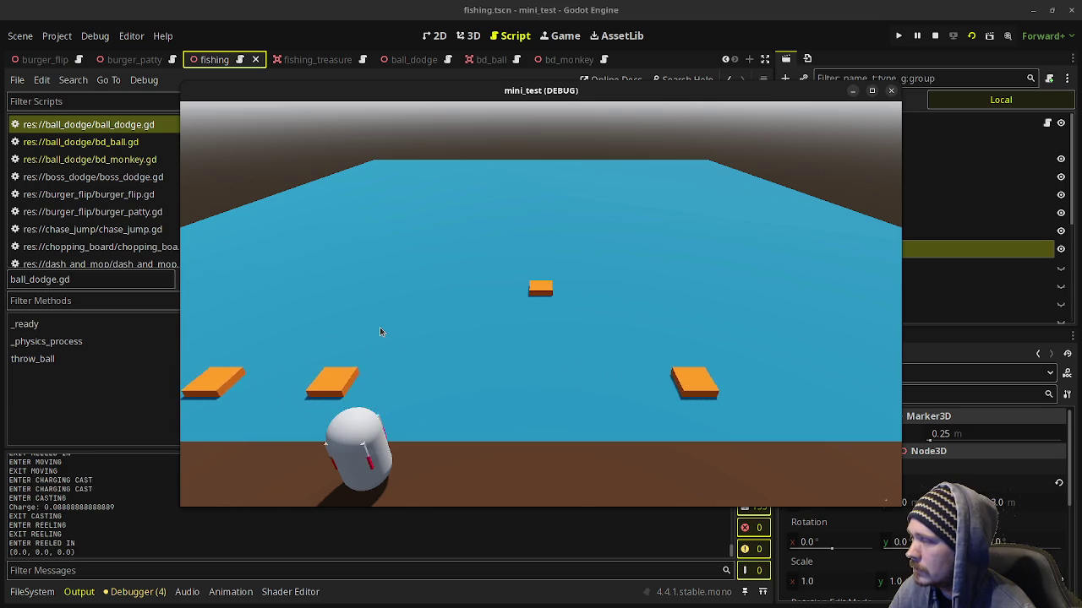
left_click(380, 331)
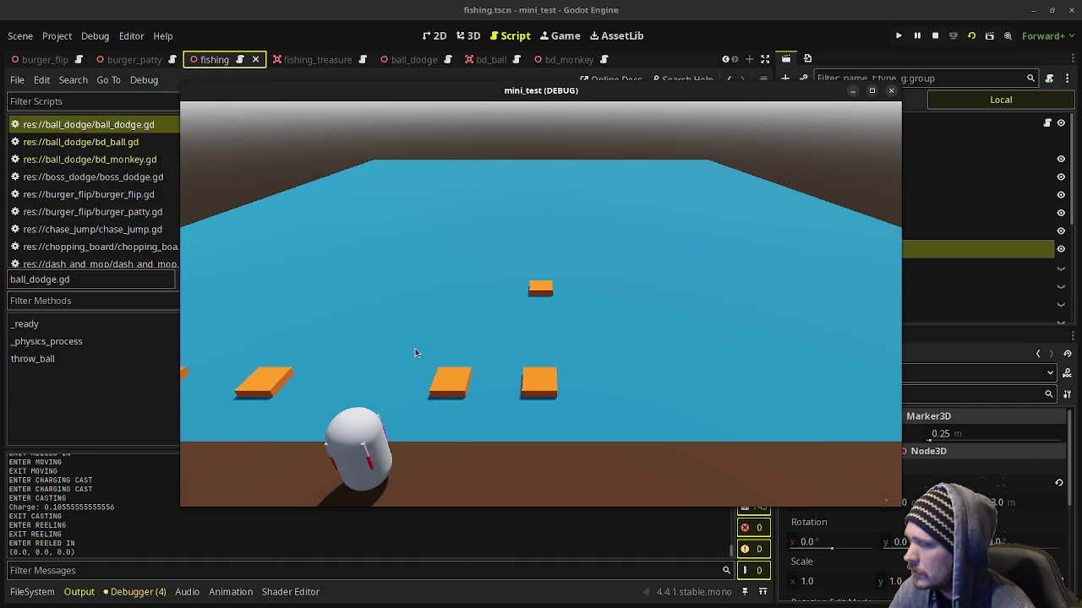
left_click(415, 354)
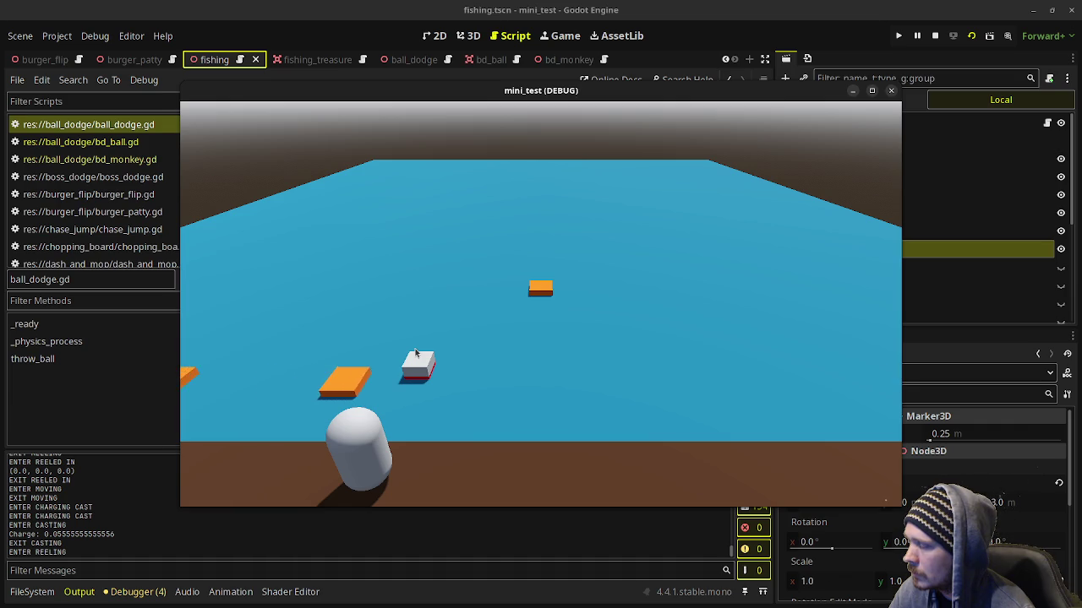
left_click(410, 343)
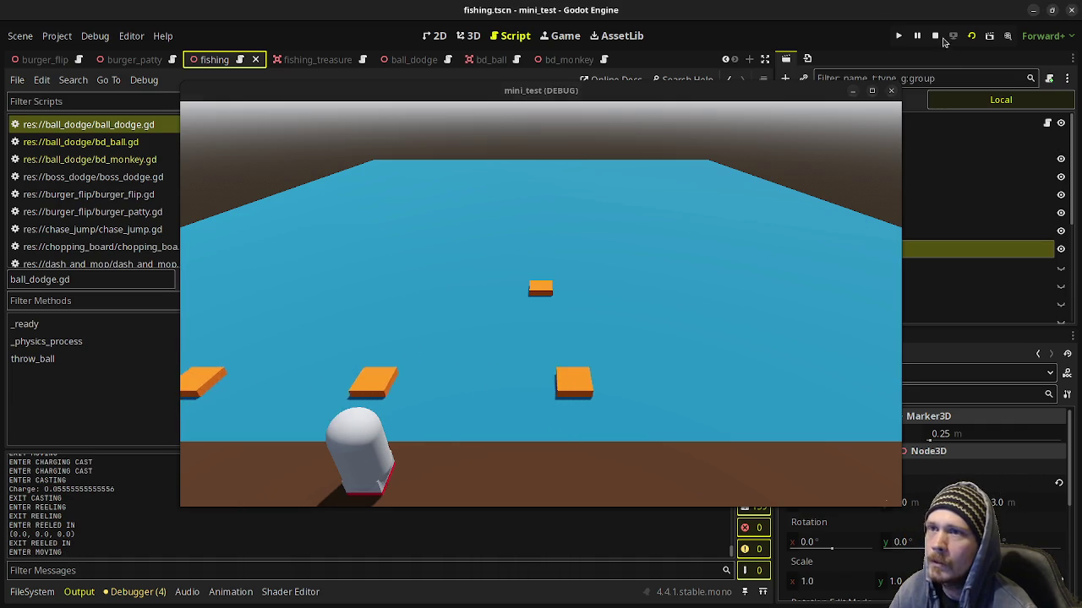
key("F8")
left_click(398, 60)
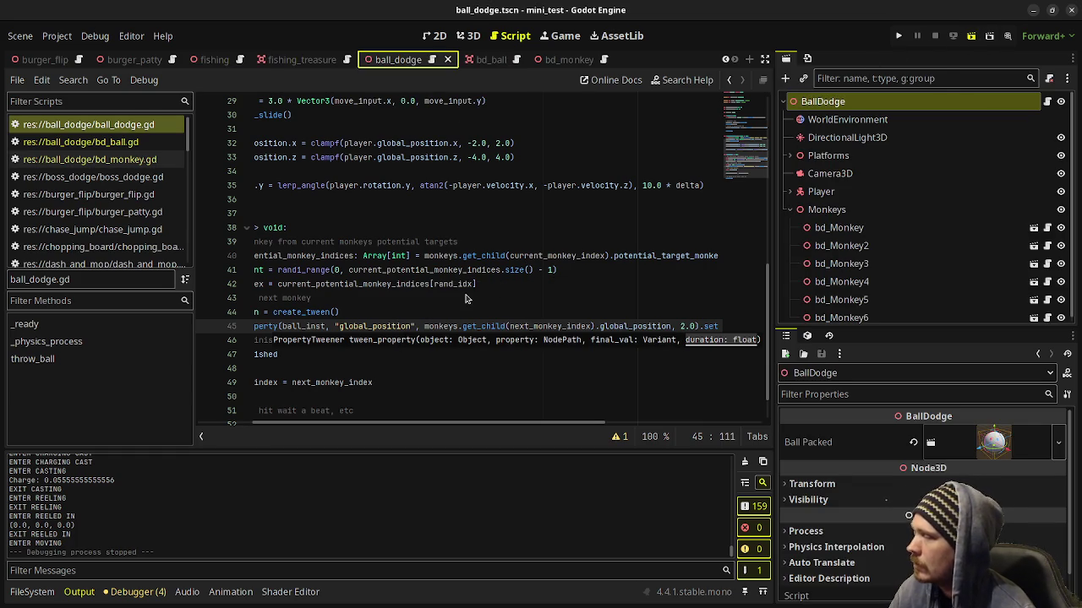
Save and run the ball_dodge scene with F6 in the mini_test game window.
key("F6")
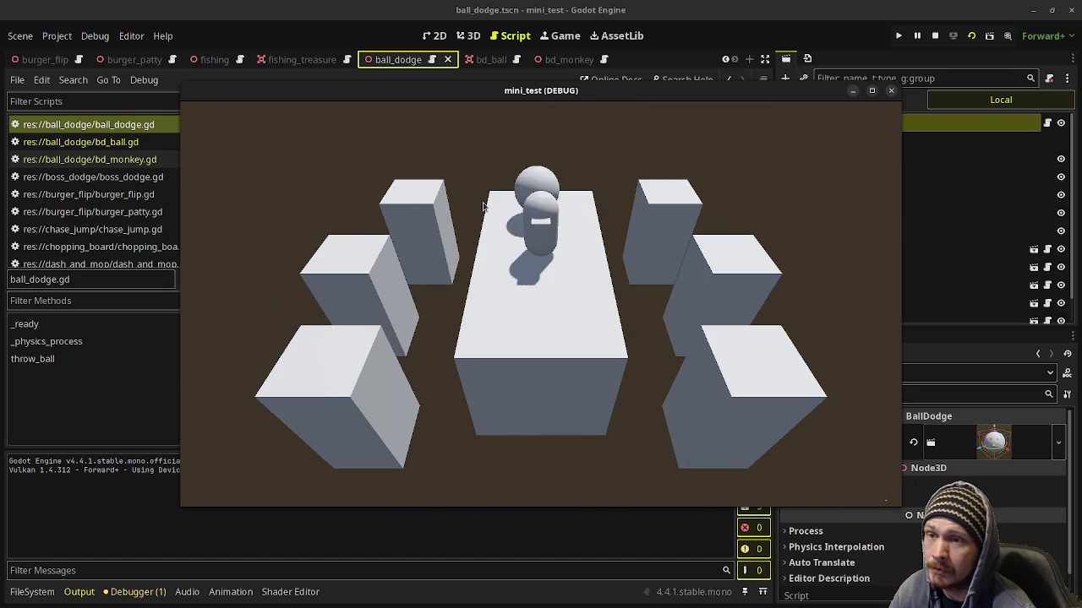
Move the player around the table with clicks and Left/Right arrows, then stop the game with F8.
left_click(589, 331)
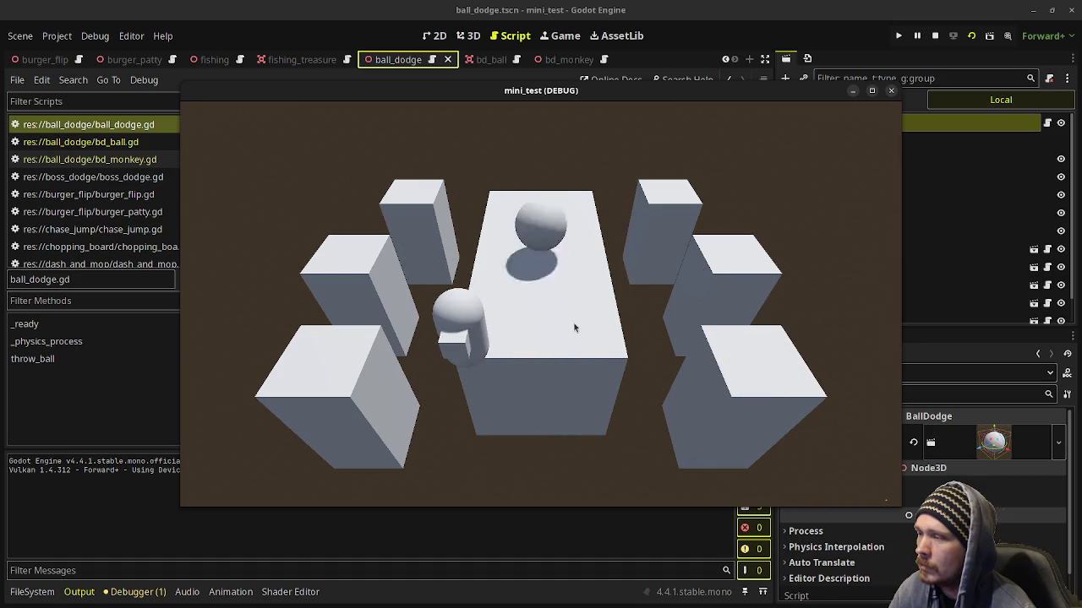
left_click(574, 328)
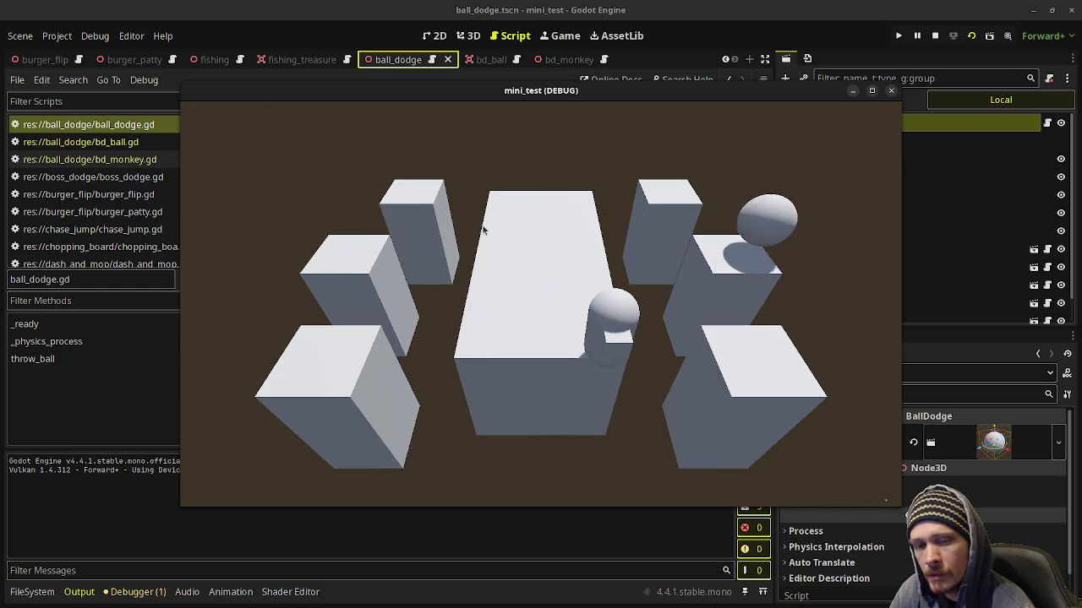
key("Left")
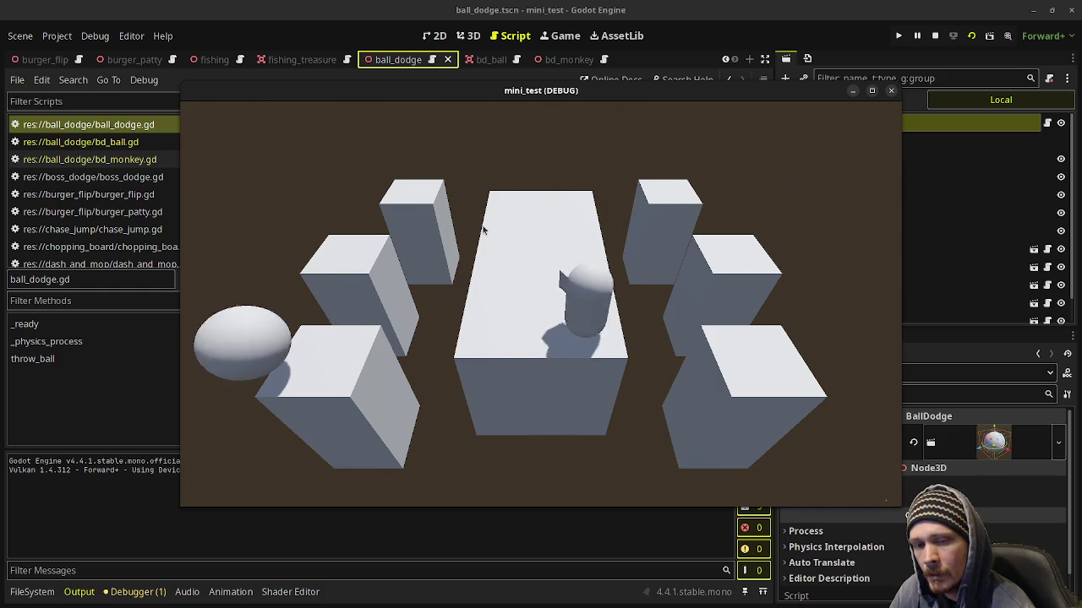
key("Right")
key("Right")
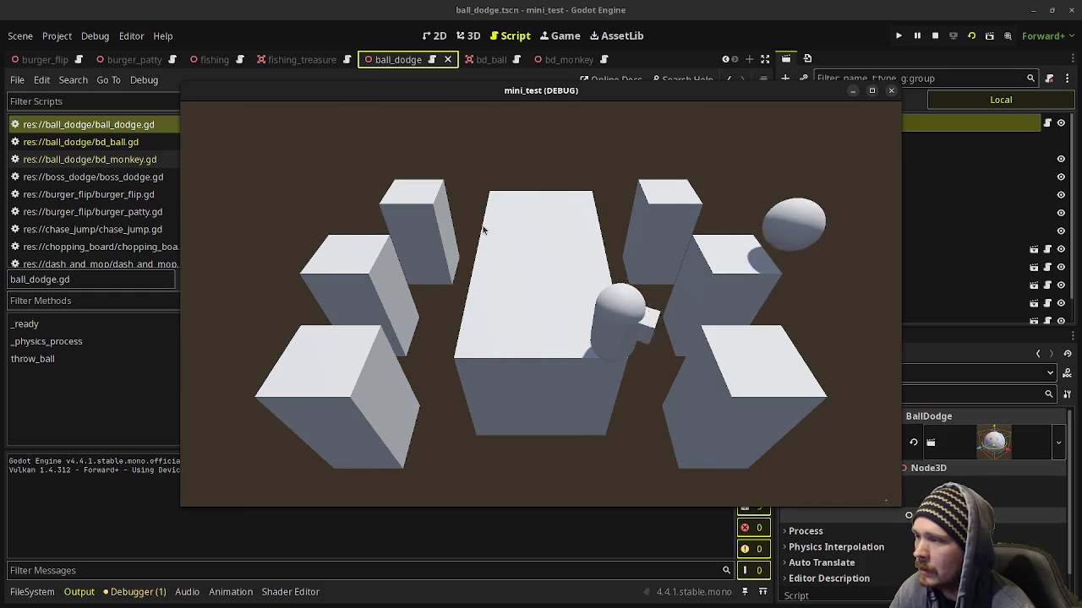
key("Left")
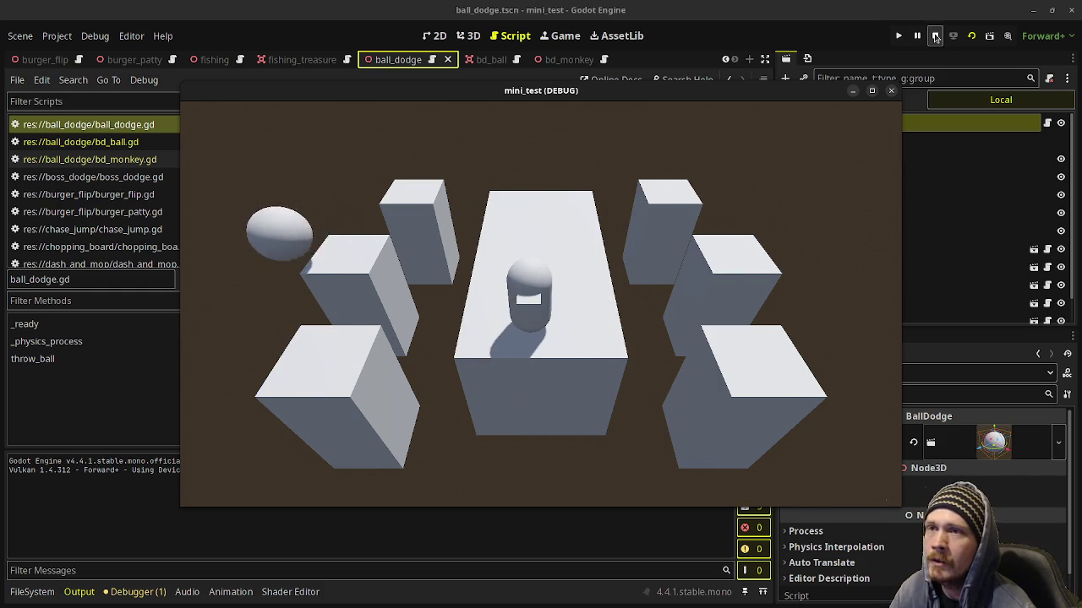
key("F8")
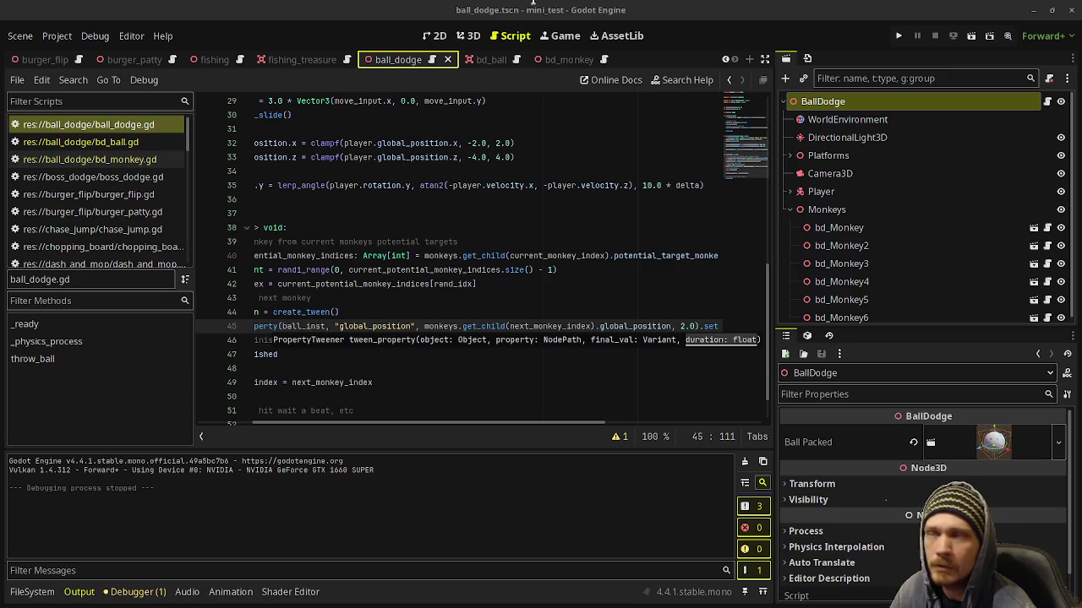
Switch to the Ape Escape Academy video in theater mode, play it, rewind to about 20:28, and pause.
key("alt+Tab")
key("t")
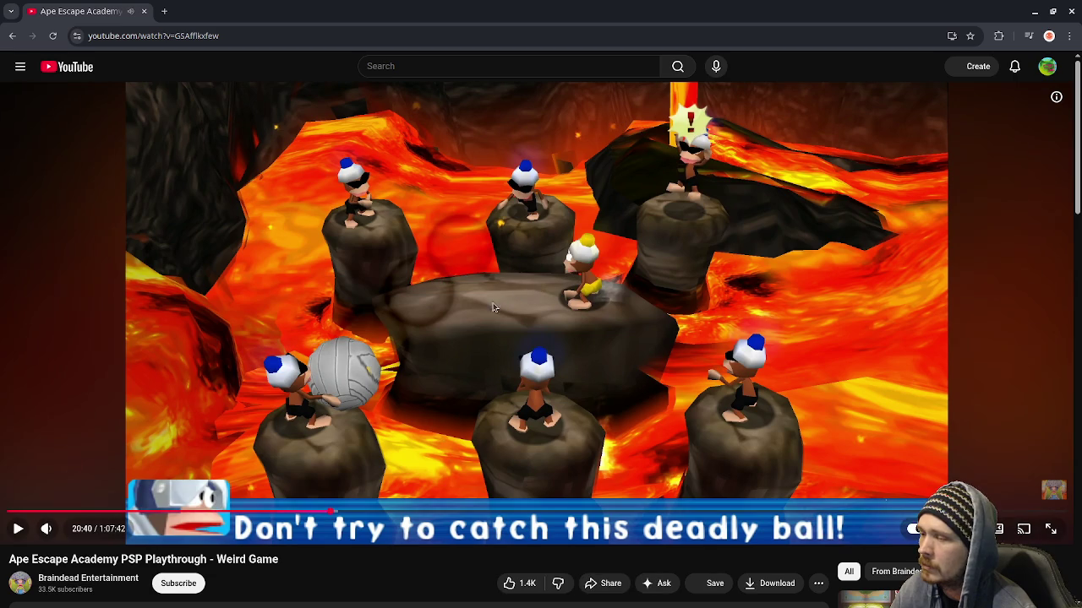
left_click(490, 305)
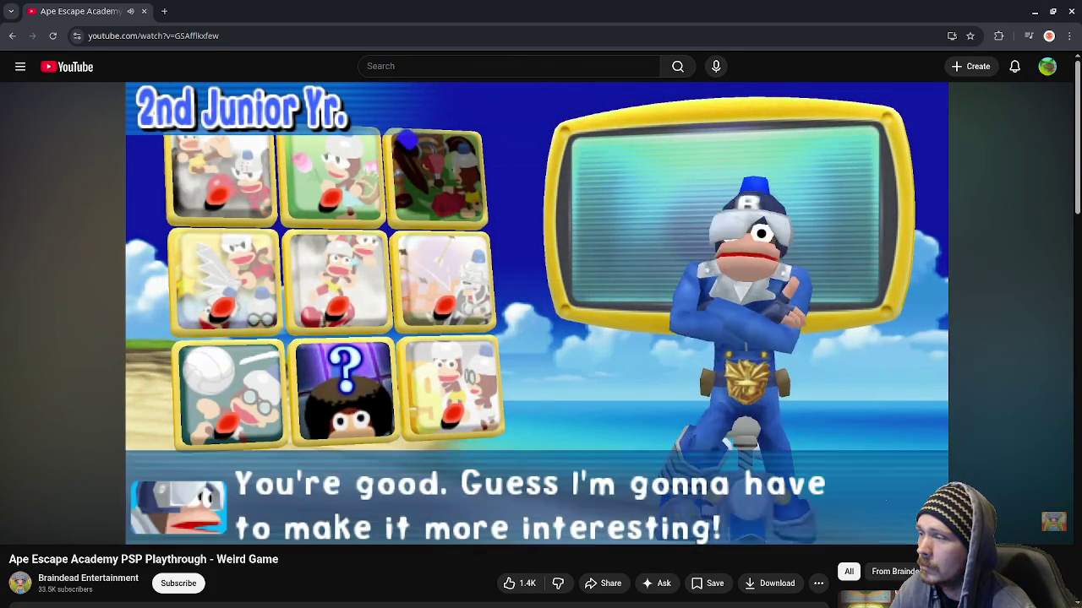
mouse_move(307, 502)
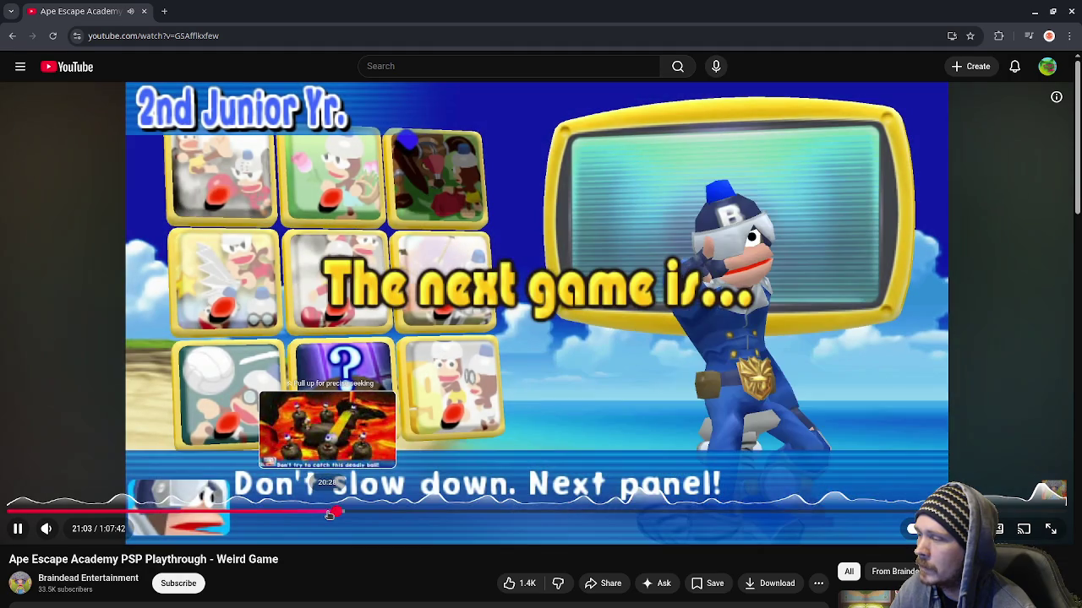
left_click_drag(329, 515, 321, 515)
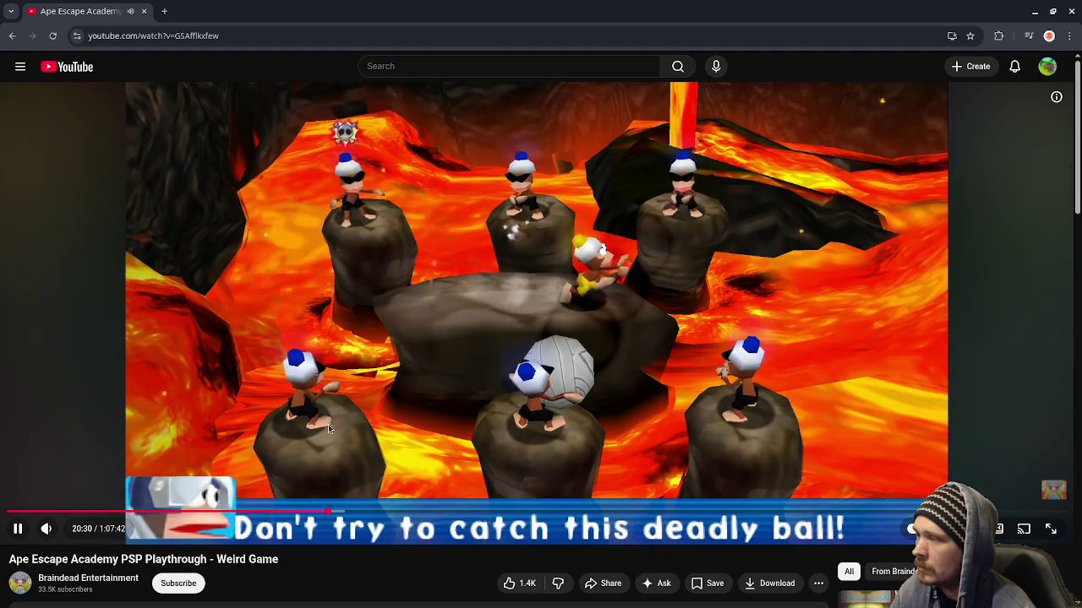
left_click(608, 262)
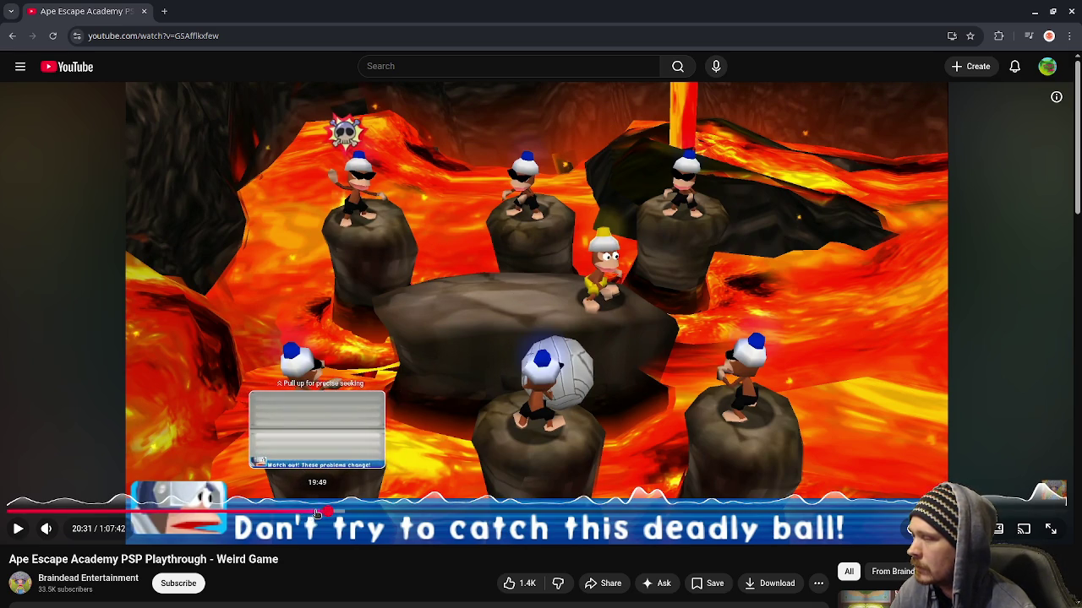
Jump back to 16:50, rewind ten seconds, and watch through the misspeller-swatting minigame.
left_click(271, 512)
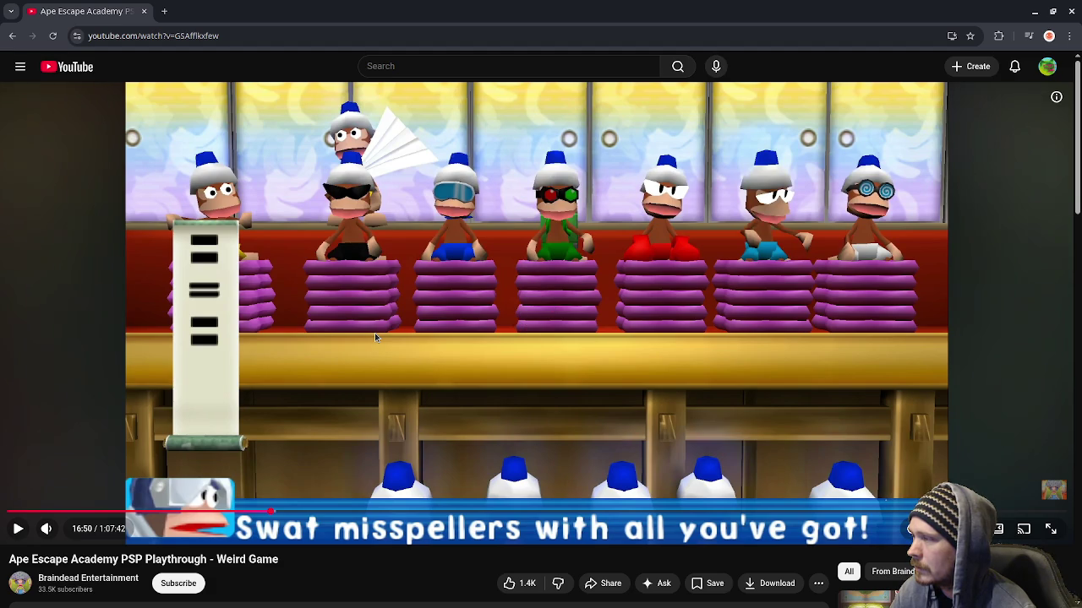
left_click(375, 337)
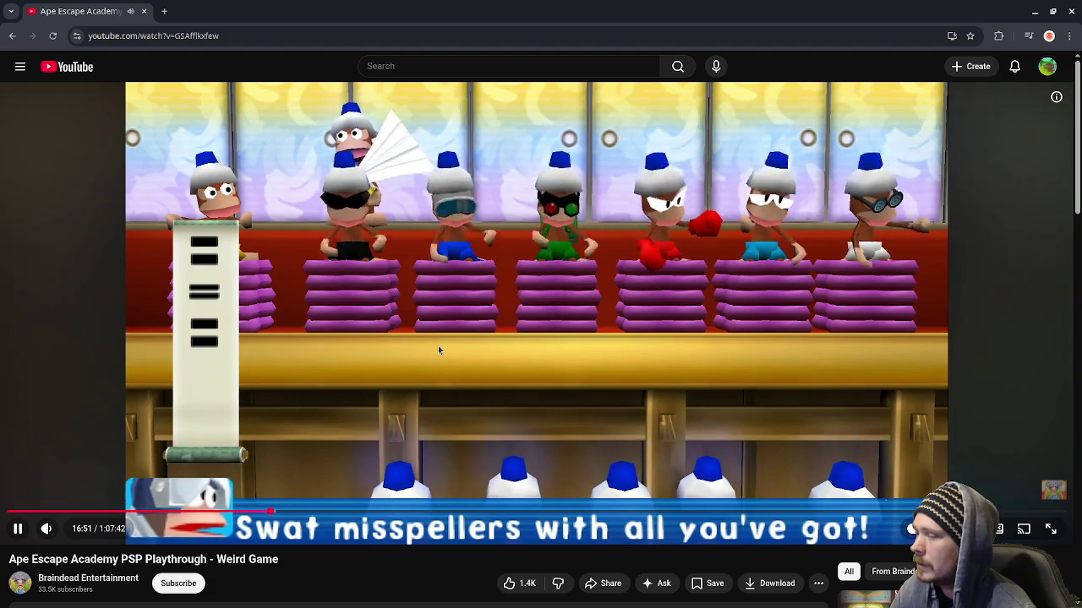
key("Left")
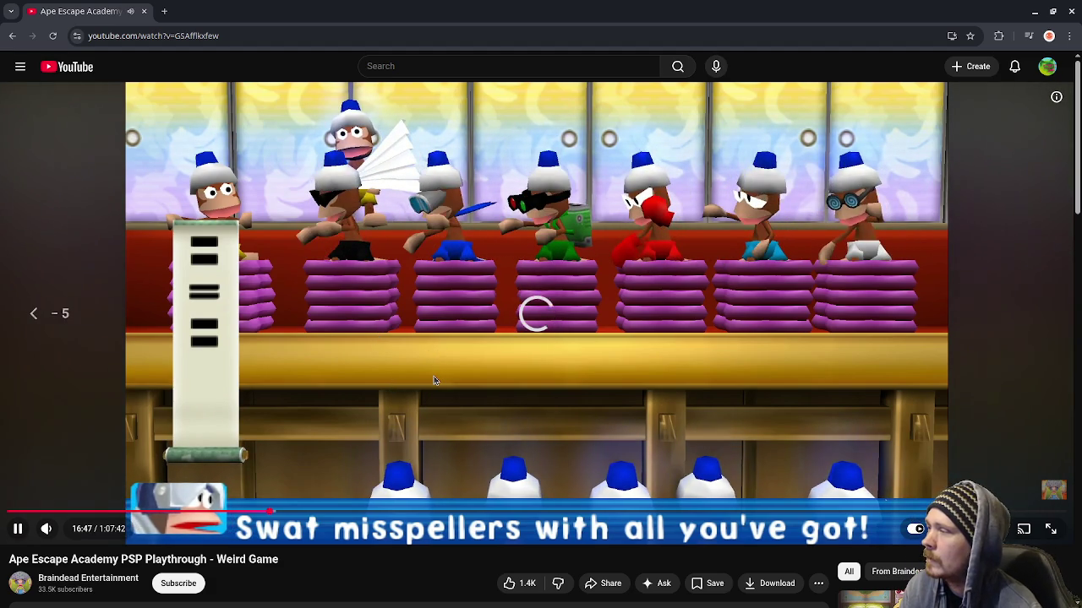
key("Left")
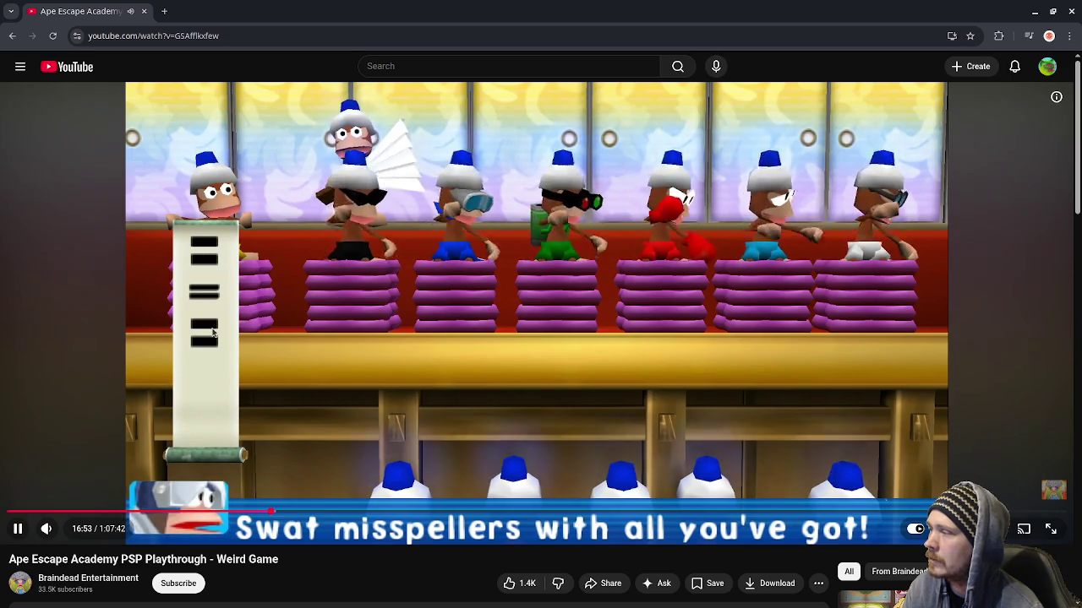
left_click(458, 277)
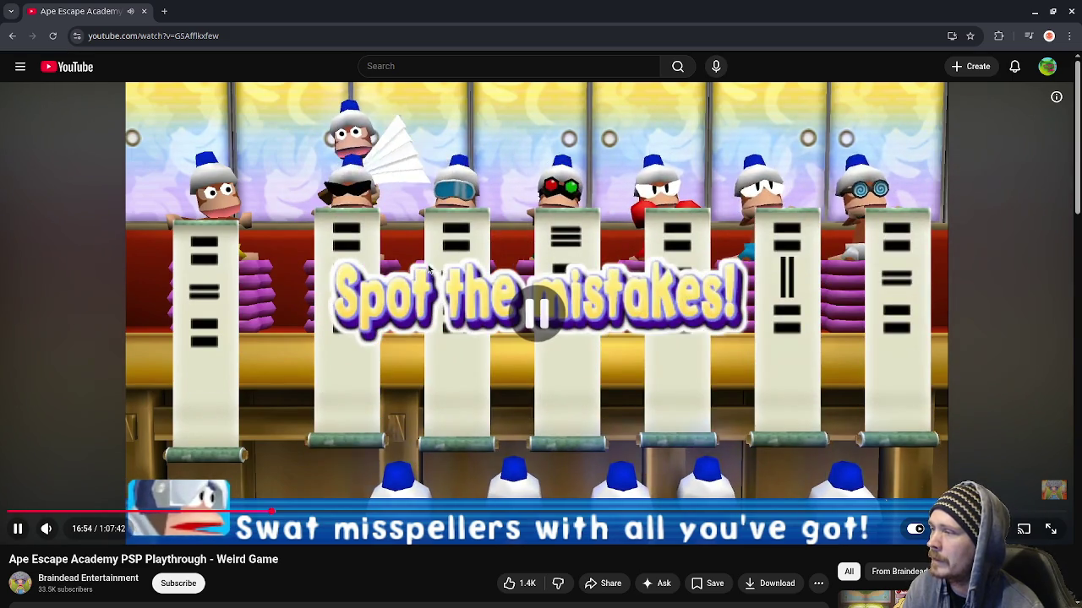
left_click(438, 378)
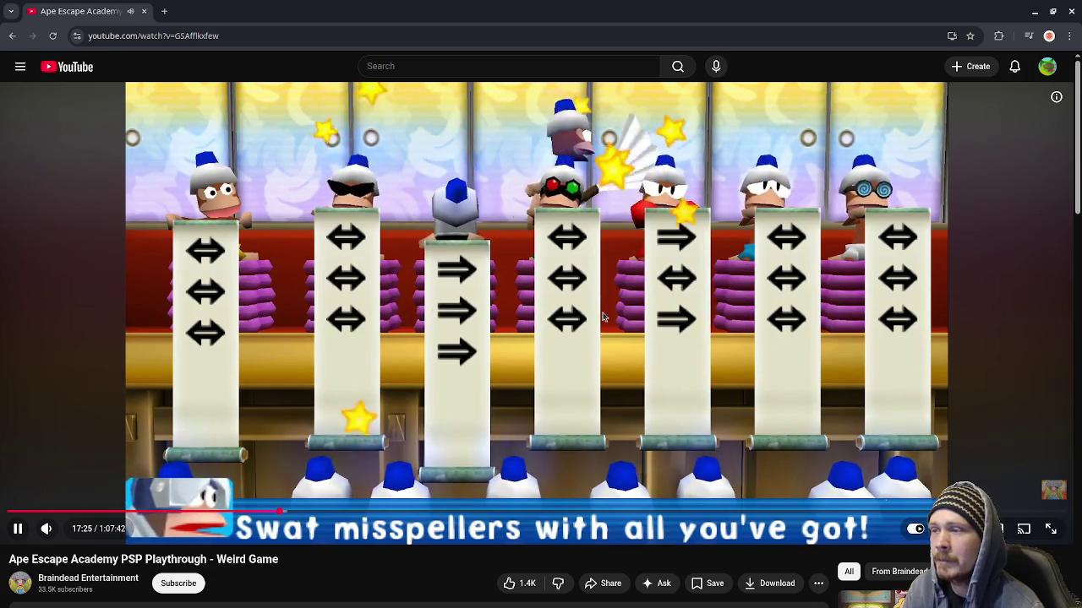
left_click(618, 262)
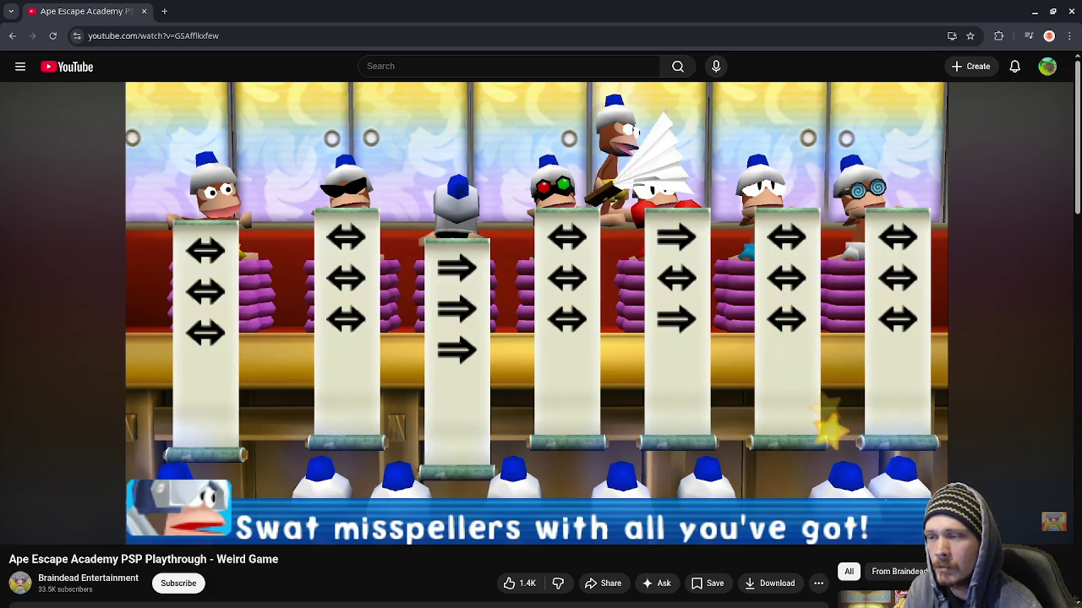
left_click(388, 300)
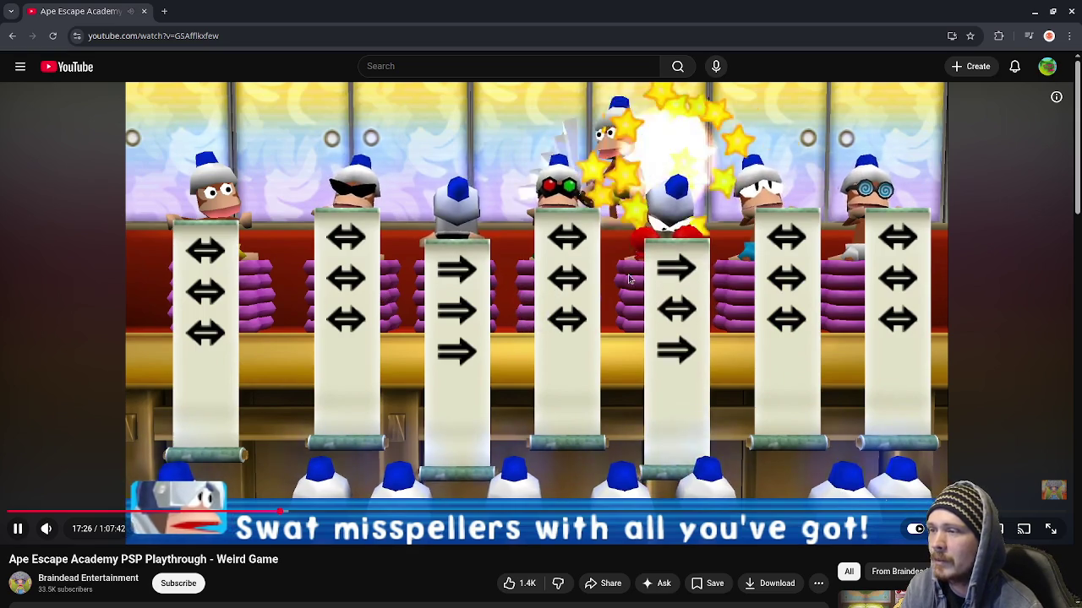
Pause the playthrough at 17:27 on the 'Swat misspellers with all you've got!' screen.
left_click(496, 270)
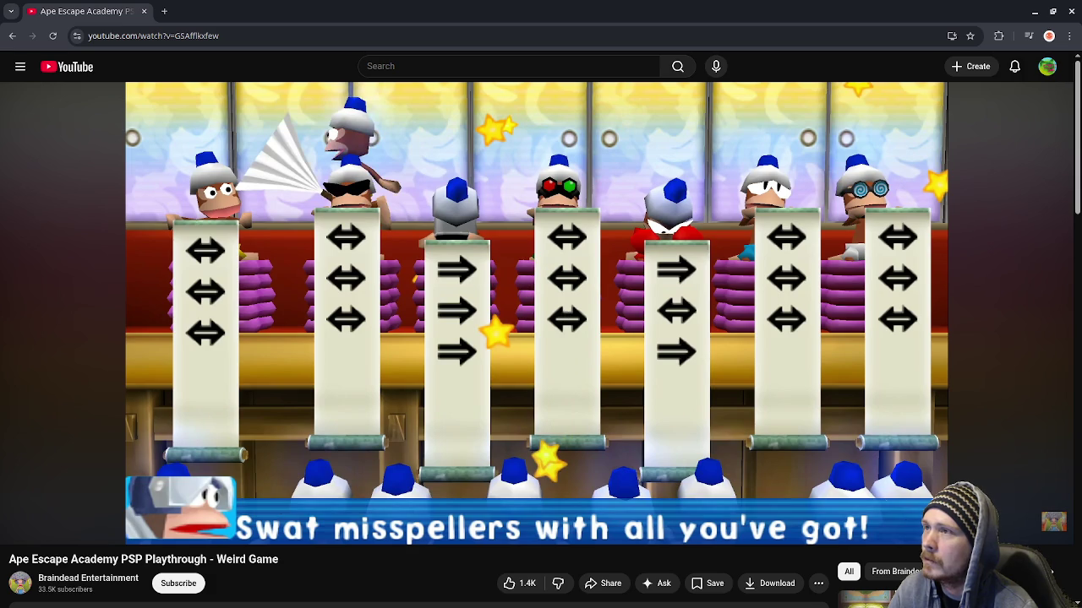
mouse_move(566, 383)
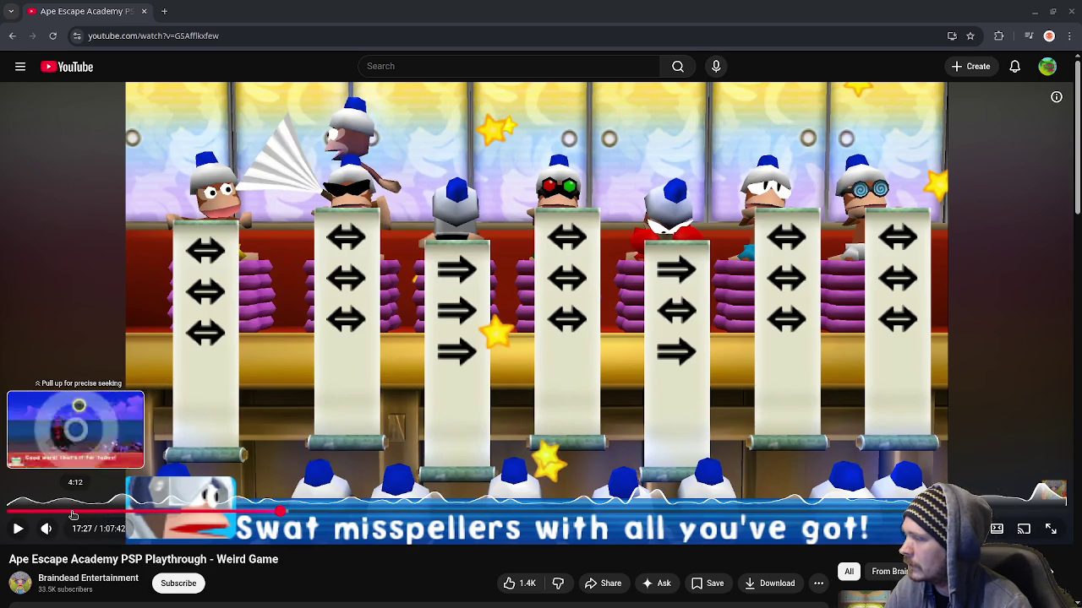
Replay from 4:36 at double speed, then jump to the bomb-toss section at 6:13 and mute.
left_click(80, 512)
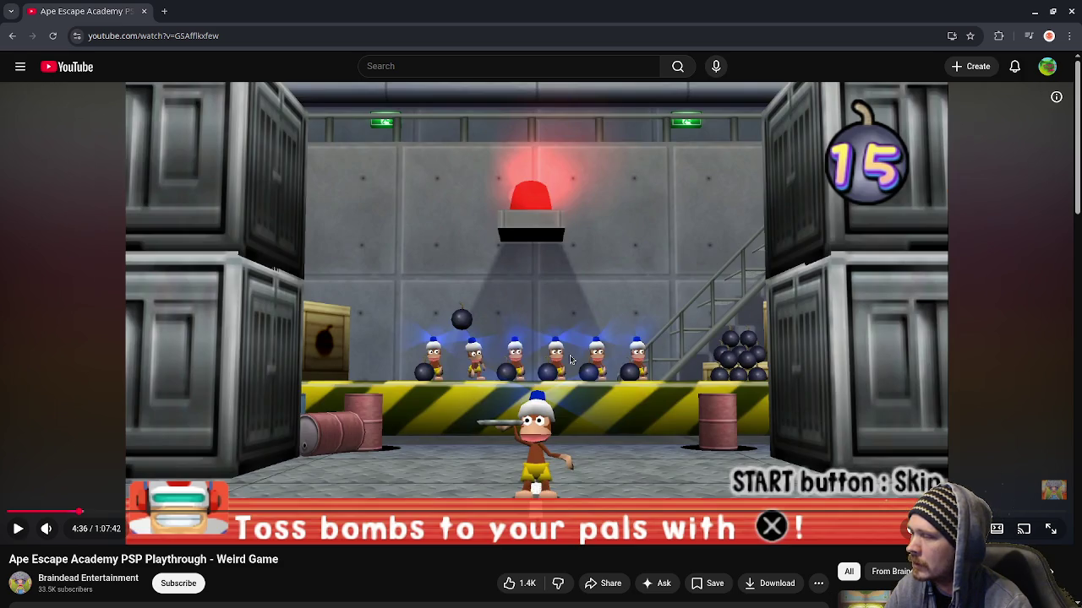
left_click(571, 359)
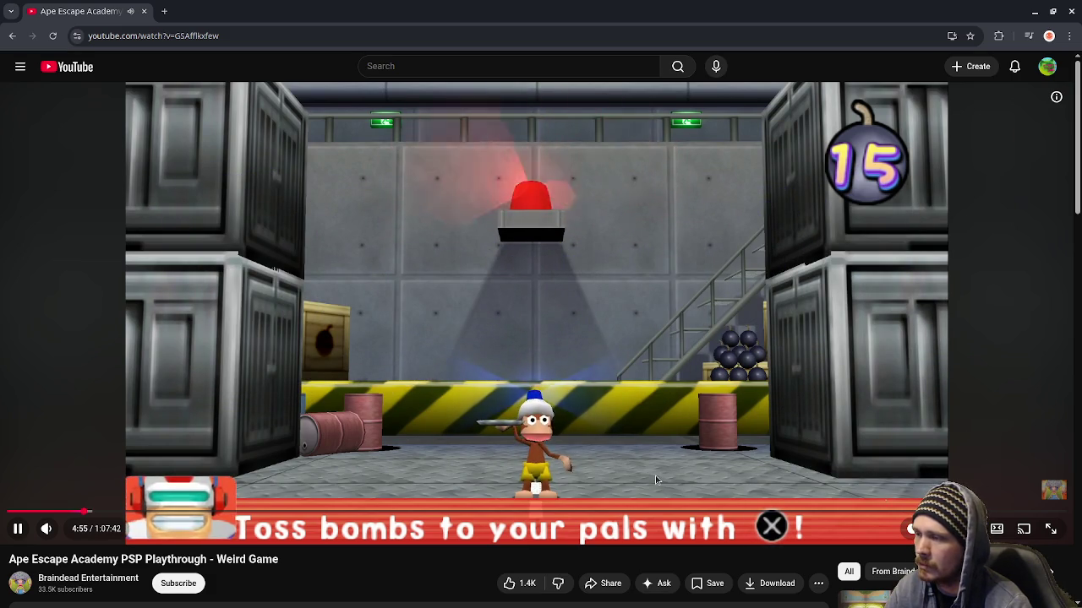
left_click_drag(685, 414, 685, 412)
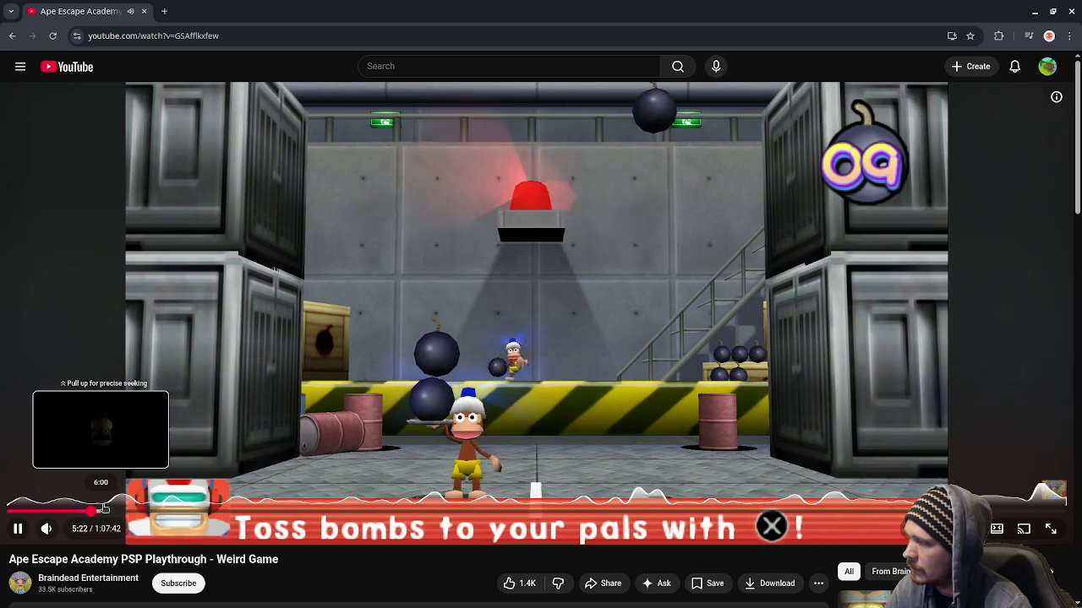
left_click(101, 511)
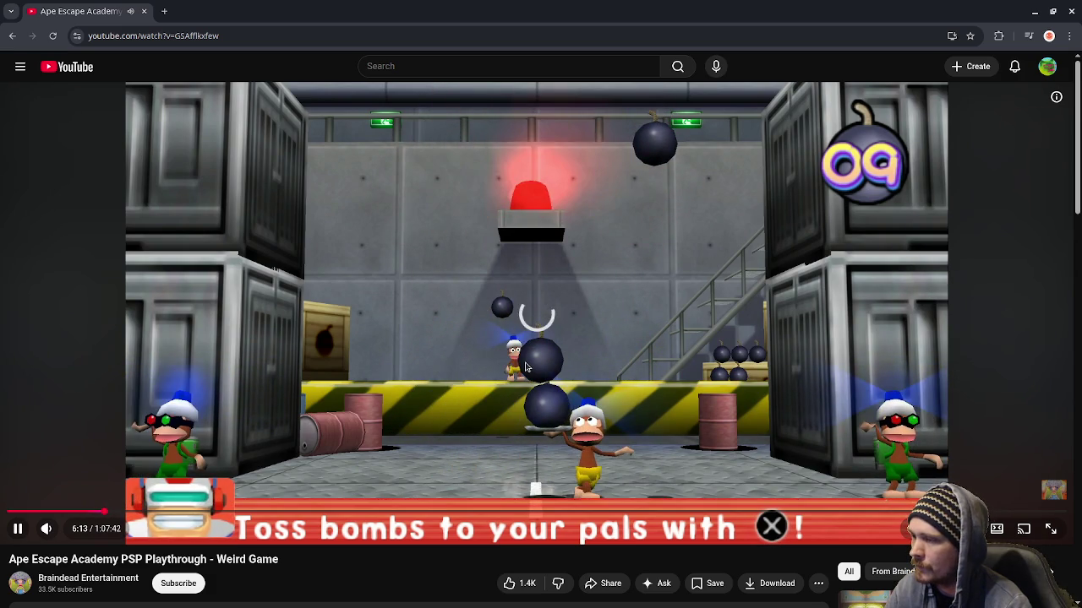
left_click(46, 528)
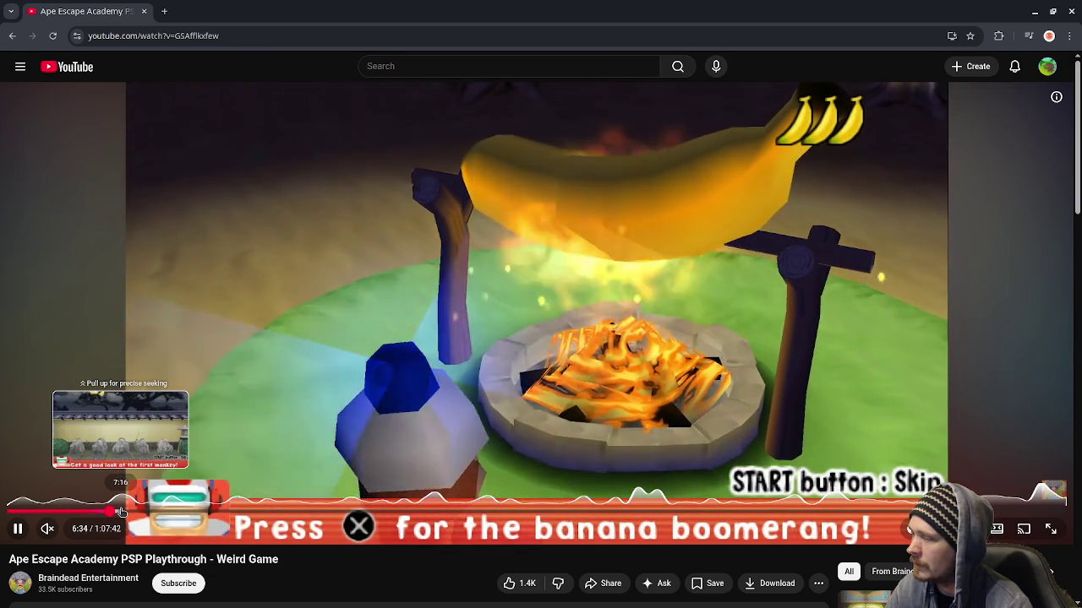
Seek back to around 7:18 at double speed and pause at 7:16 on the 'Enter the Monkey: Man' controls screen.
left_click(124, 513)
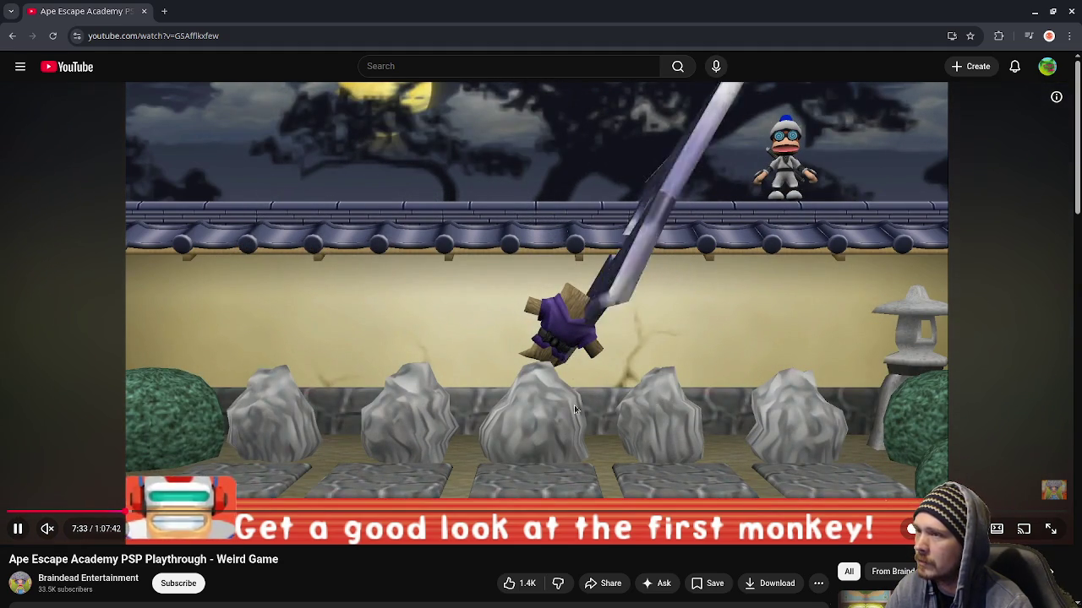
left_click_drag(126, 513, 122, 515)
left_click(118, 517)
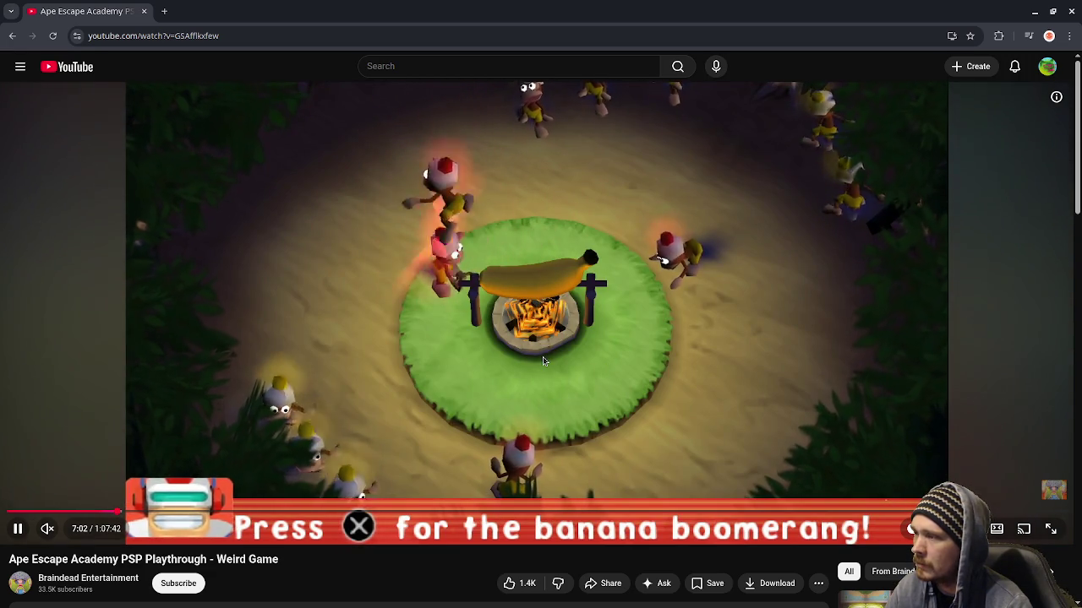
left_click_drag(543, 361, 543, 361)
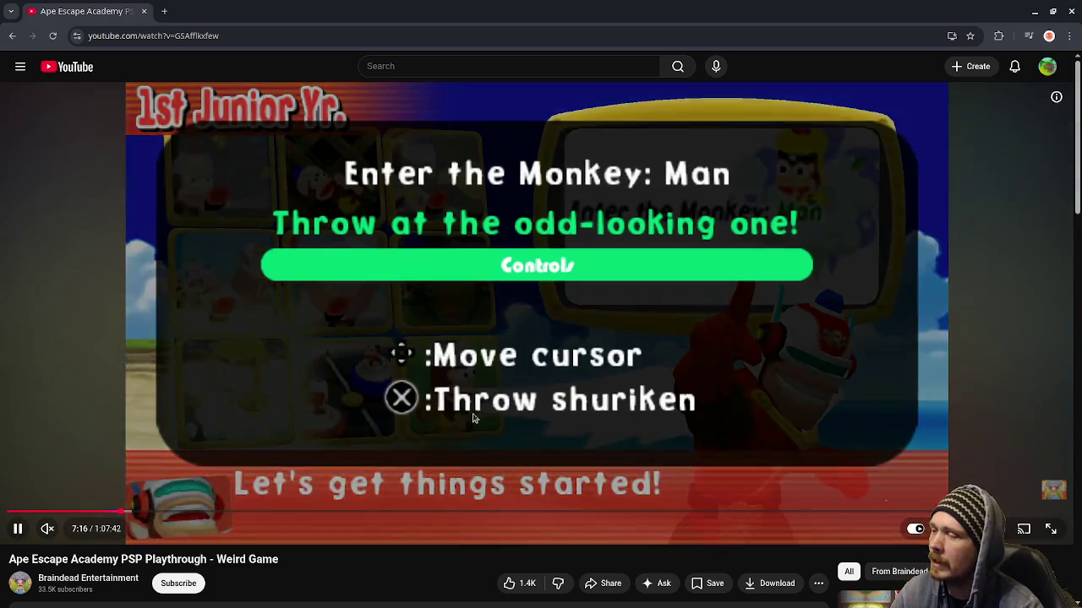
left_click(502, 378)
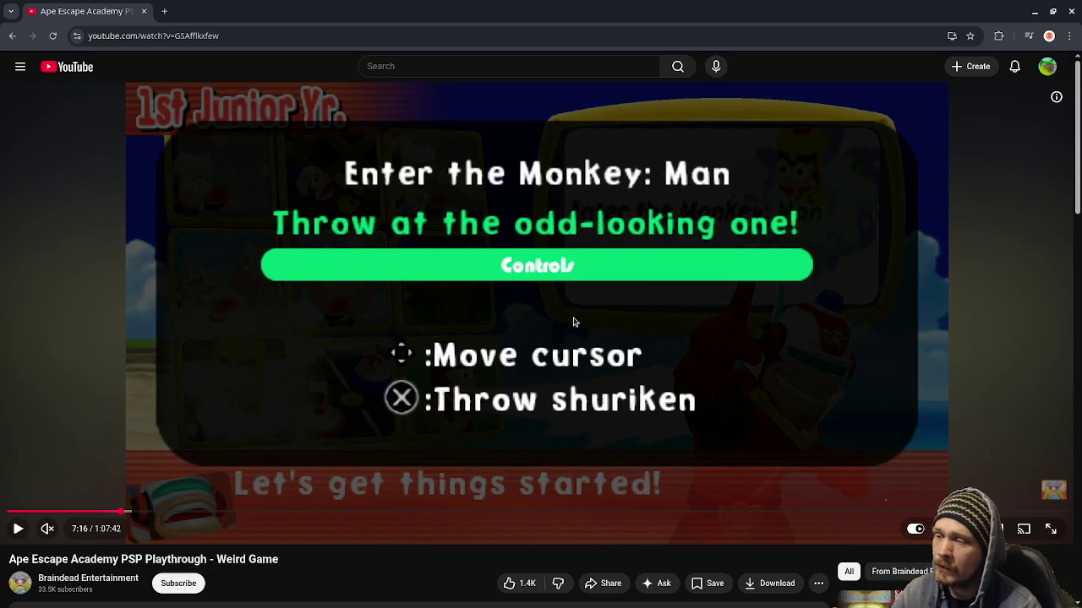
Jump back to 7:01, play the banana boomerang minigame, and pause on its You Lose! screen.
left_click(118, 511)
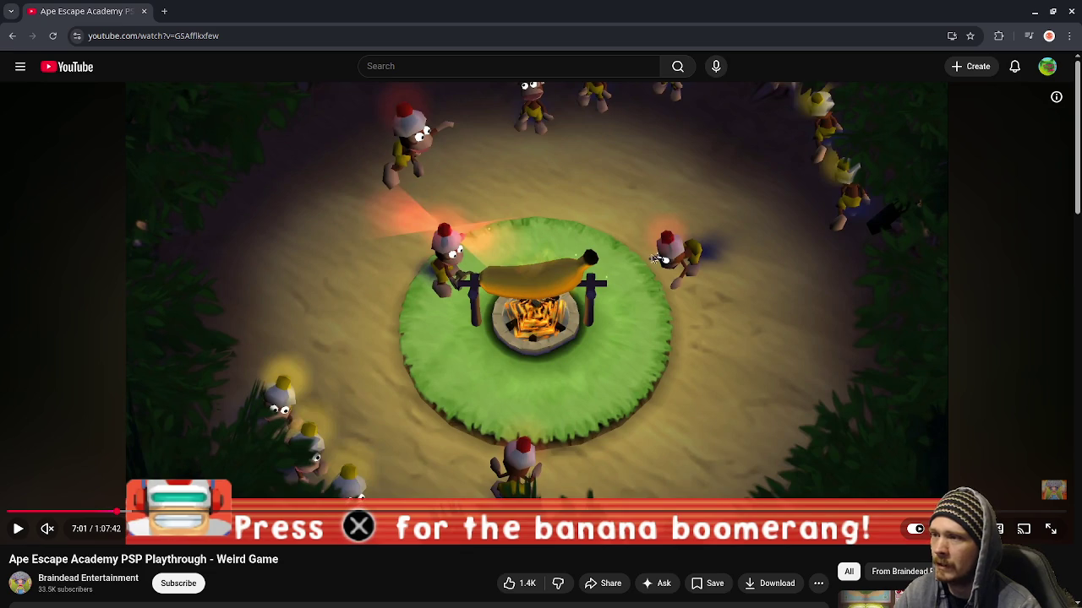
left_click(671, 338)
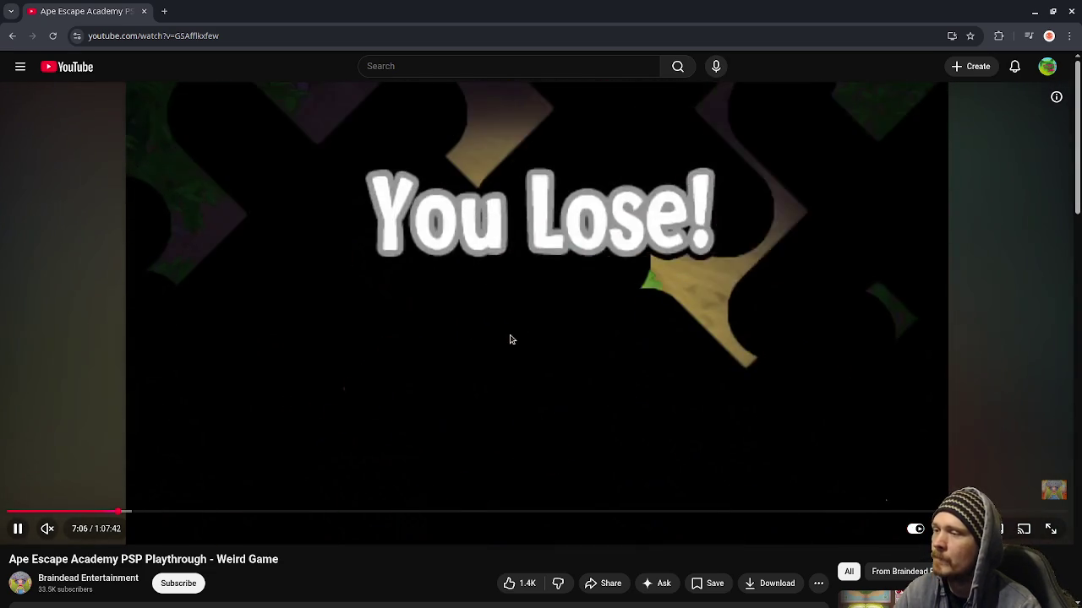
left_click(509, 339)
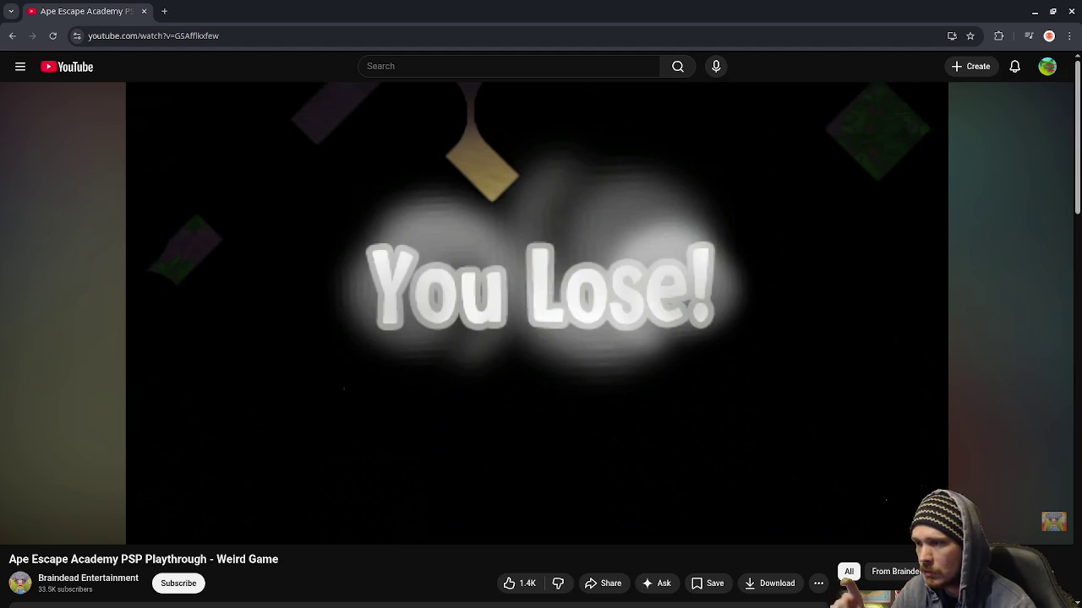
Resume playback and jump ahead to about 8:06 in the 'count them monkeys' minigame.
mouse_move(512, 342)
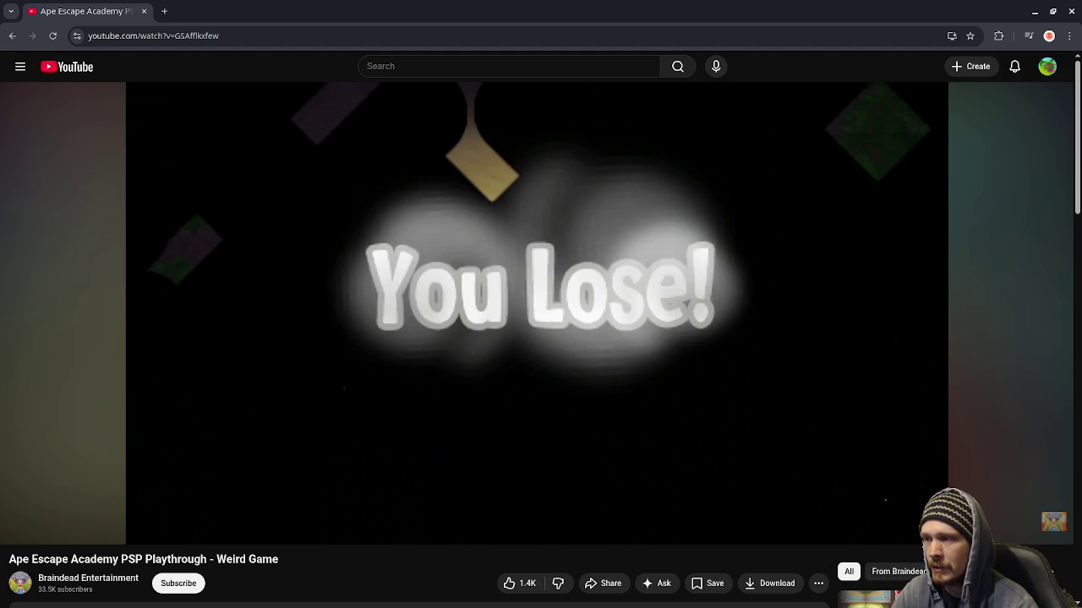
left_click(625, 342)
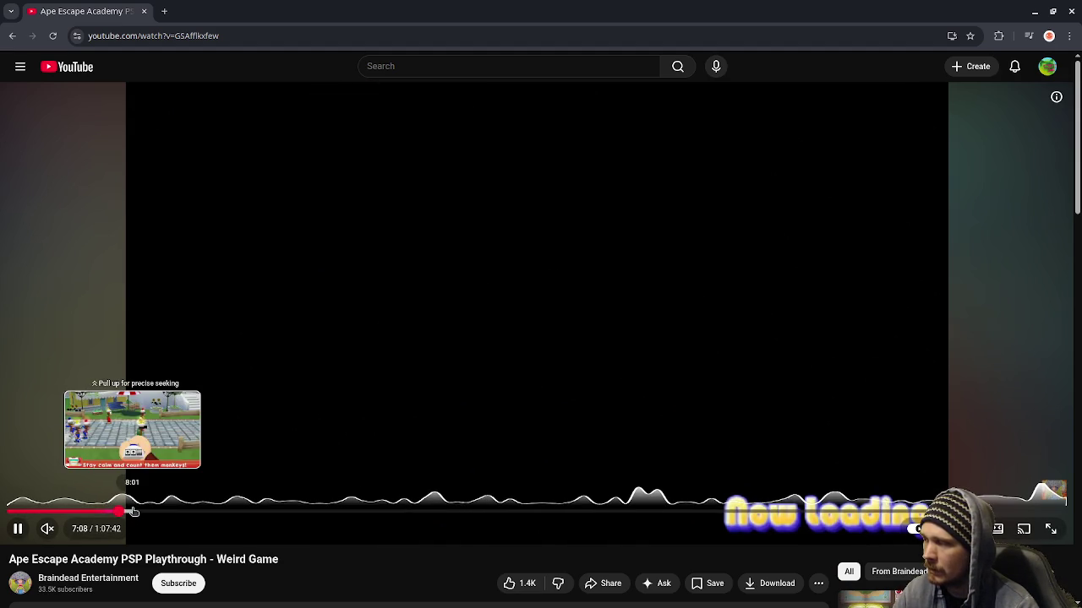
left_click(133, 512)
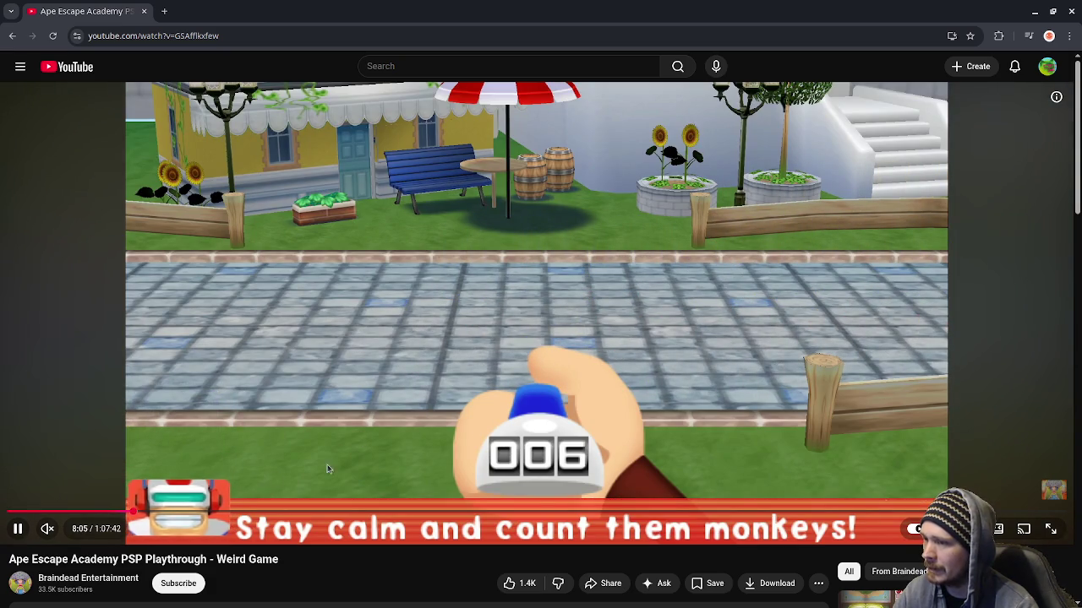
Jump to the rope-swinging minigame at 8:46 and skip through air hockey to the 1st Junior Yr. results at 10:23.
left_click(143, 511)
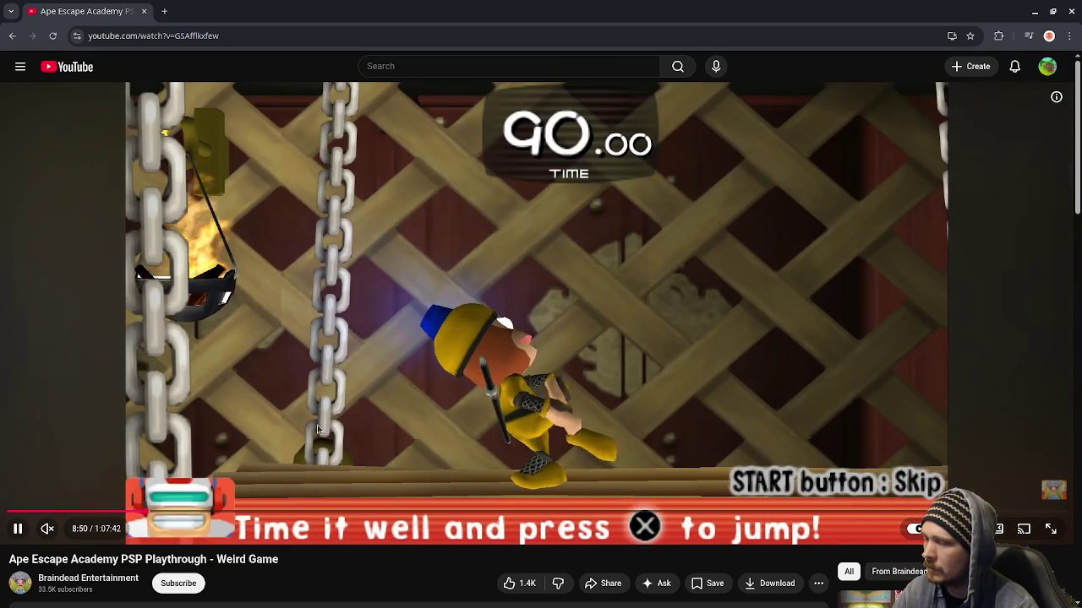
key("Left")
key("Left")
key("Left")
key("Right")
key("Right")
key("Right")
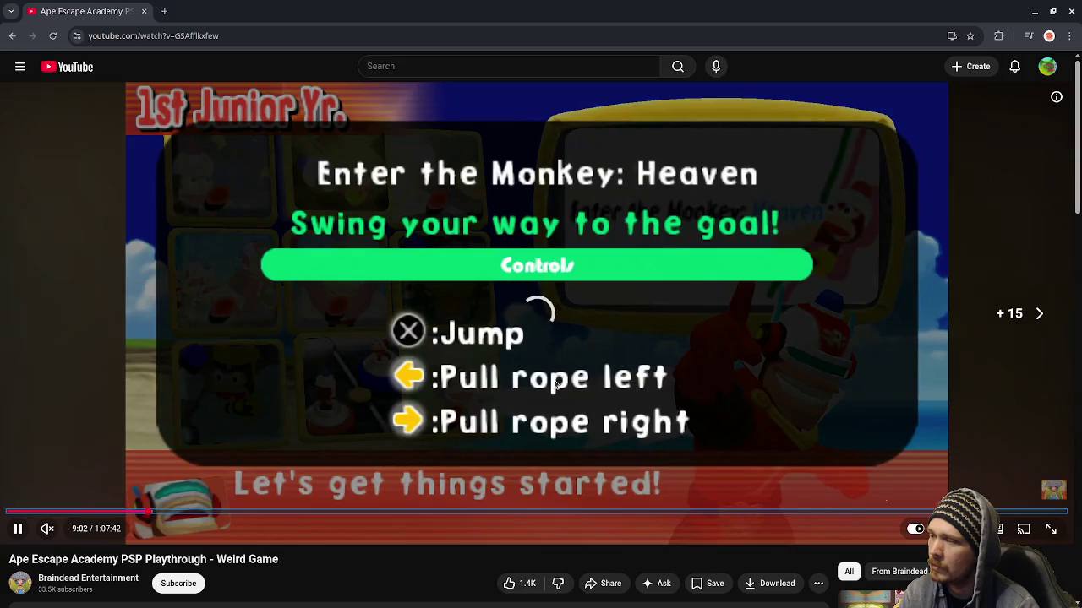
key("Right")
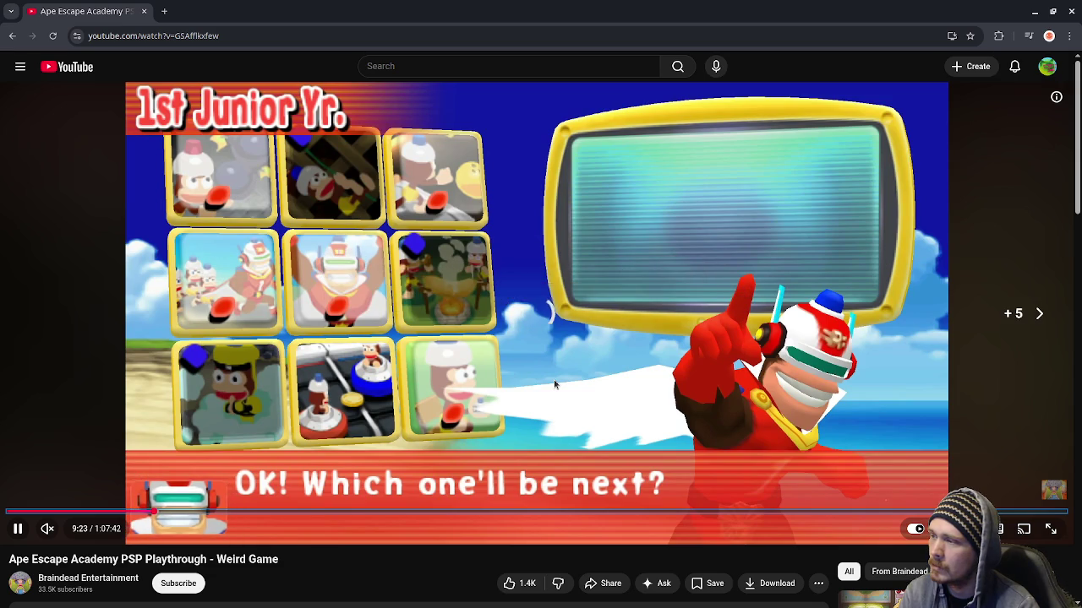
key("Right")
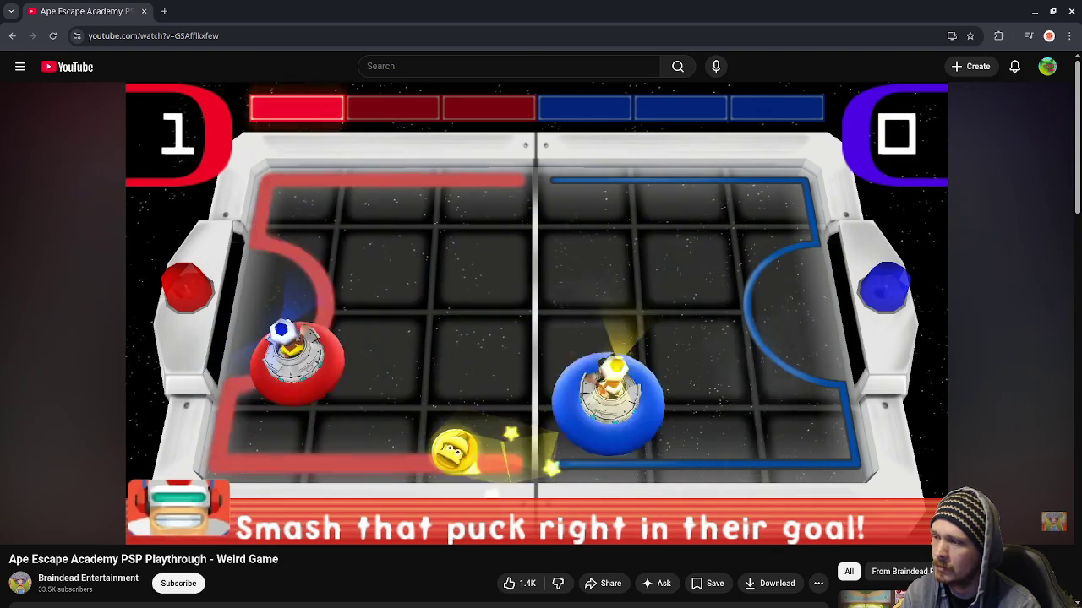
mouse_move(551, 374)
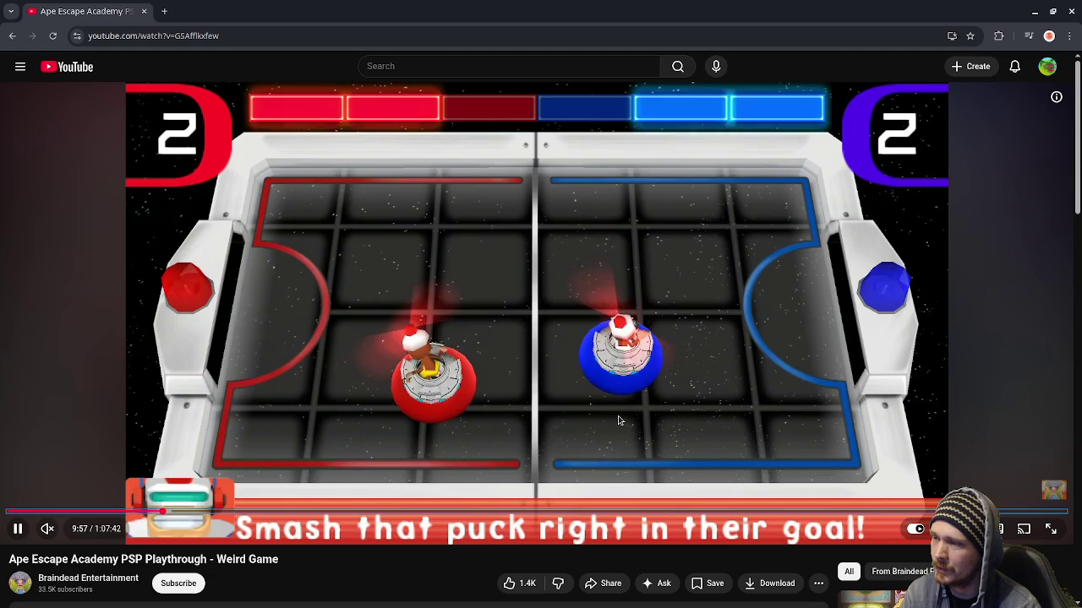
key("Right")
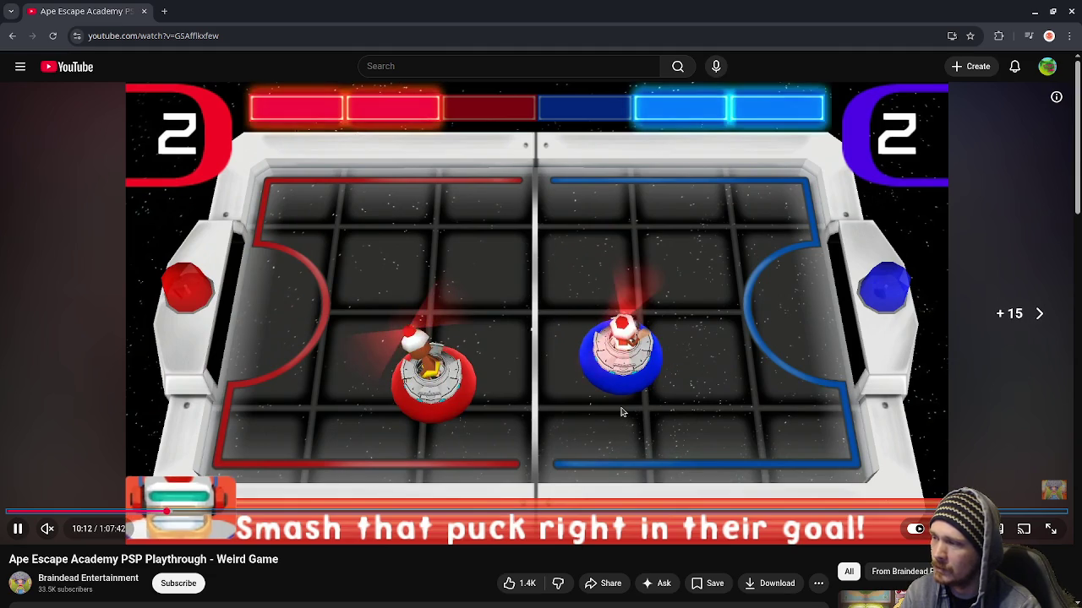
key("Right")
key("Right")
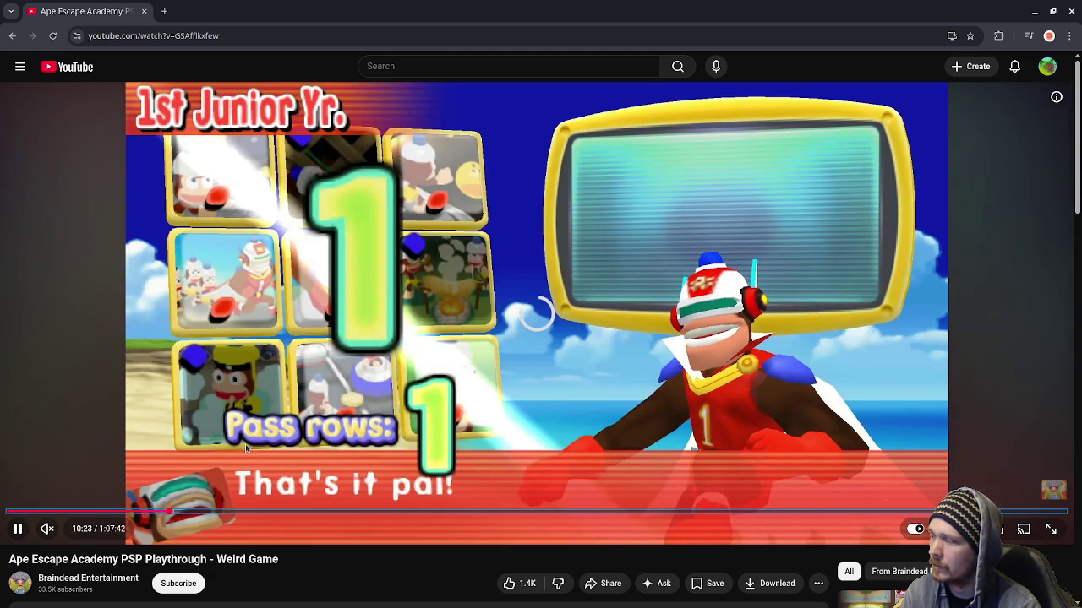
key("Right")
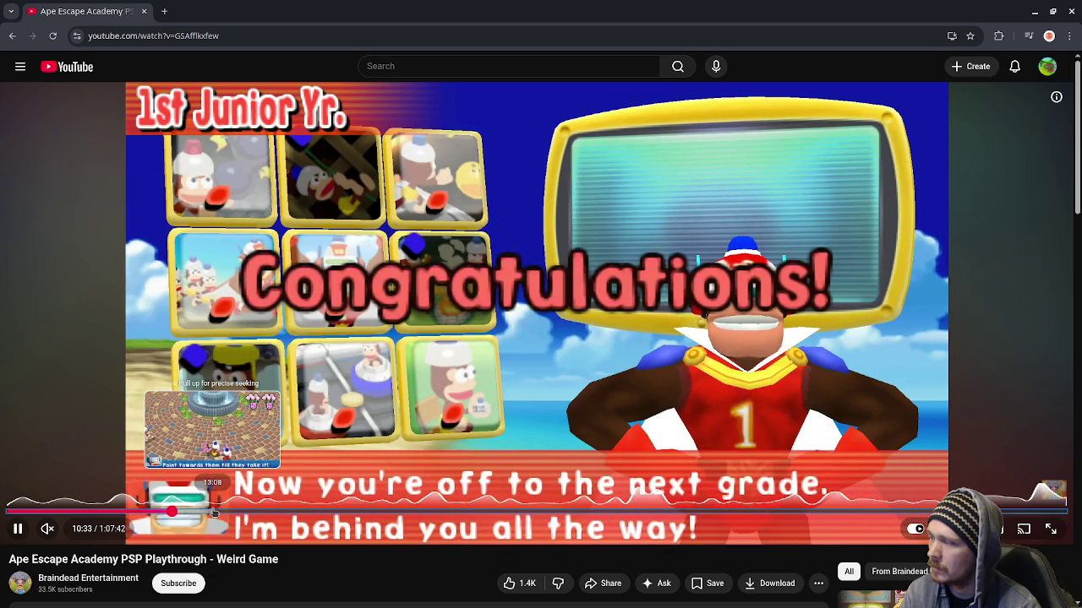
Jump to 13:08 and pause the flower-delivery minigame at 13:23, staying on YouTube.
left_click(215, 512)
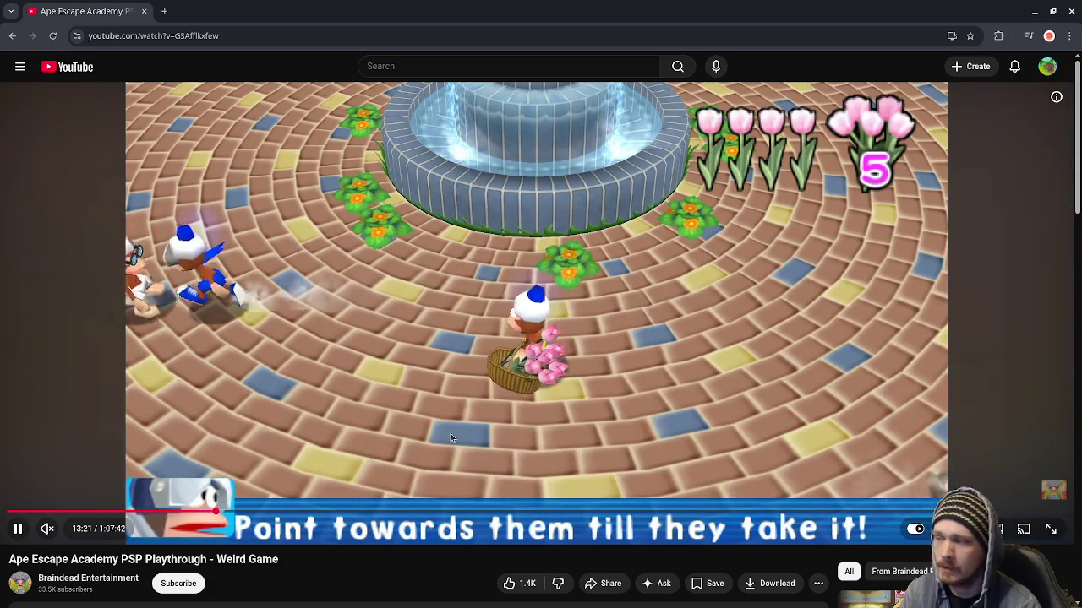
left_click(425, 321)
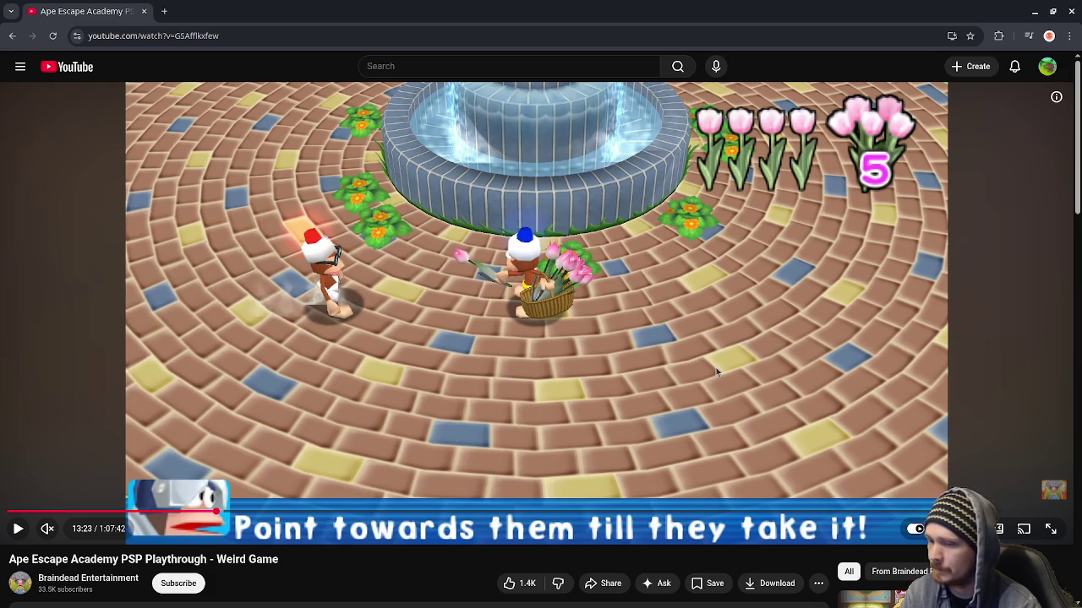
scroll(837, 376, "down", 1)
scroll(831, 395, "up", 1)
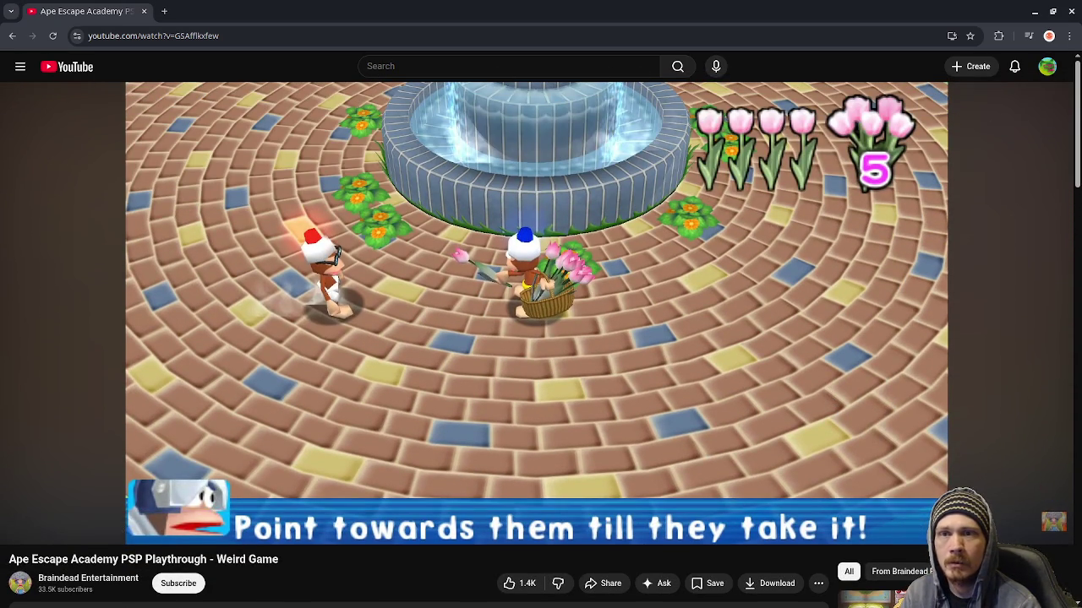
key("alt+Tab")
key("Return")
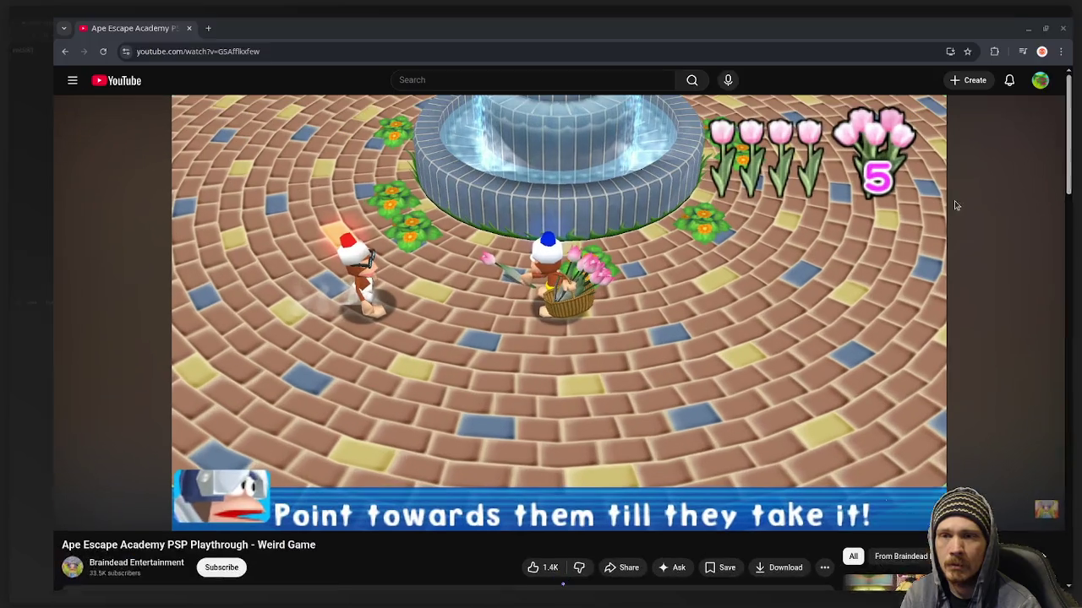
Switch to the other YouTube window and play the 'hey champ' clip from the start.
key("alt+Tab")
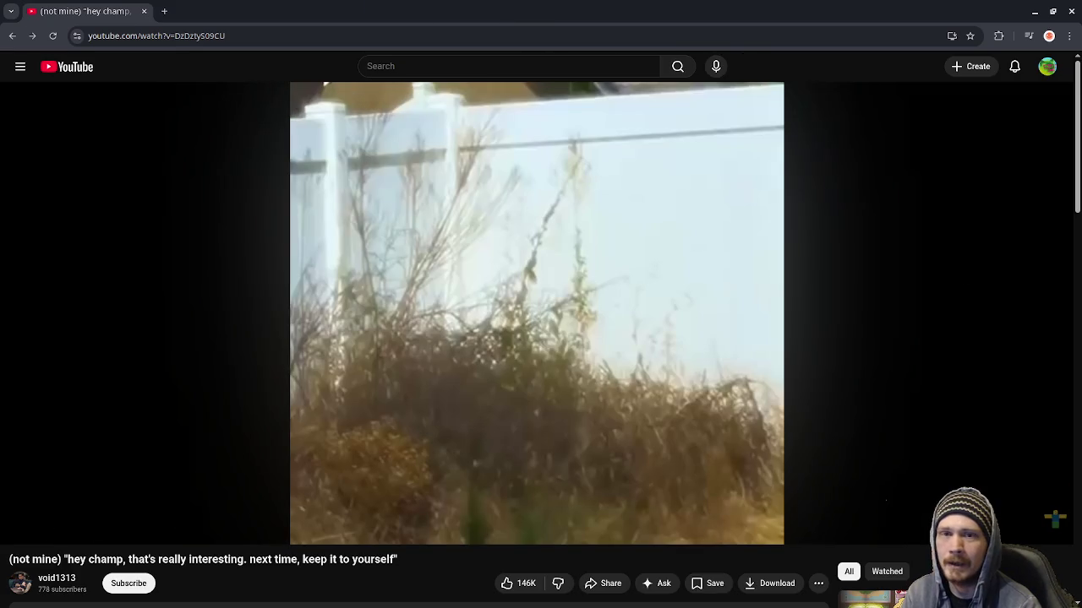
mouse_move(972, 398)
left_click(384, 386)
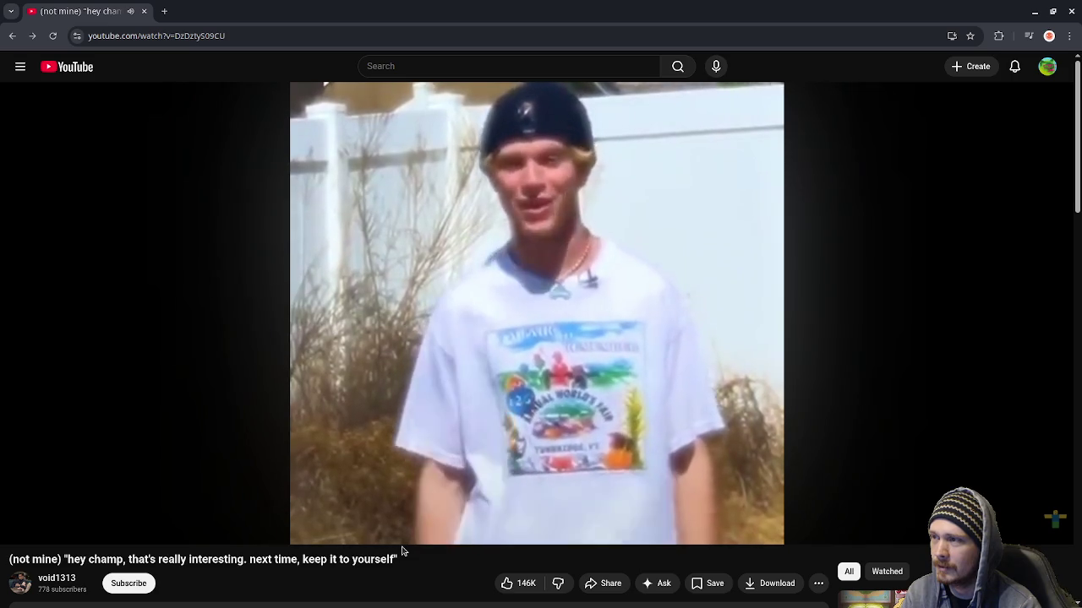
Cancel the Up next autoplay, replay the clip, then close the tab to return to Godot.
mouse_move(400, 545)
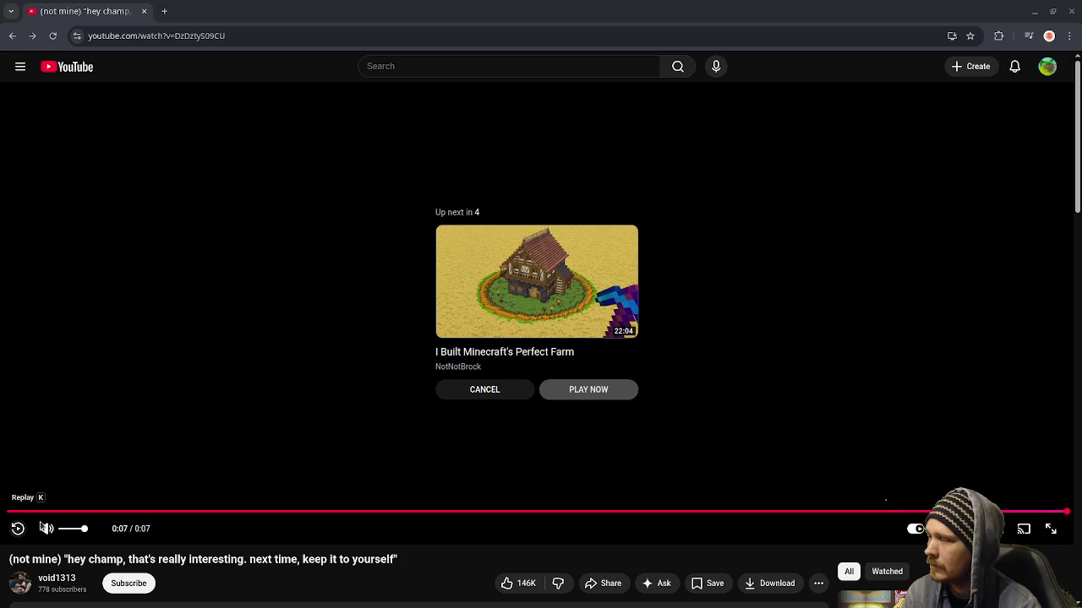
left_click(492, 389)
left_click(18, 528)
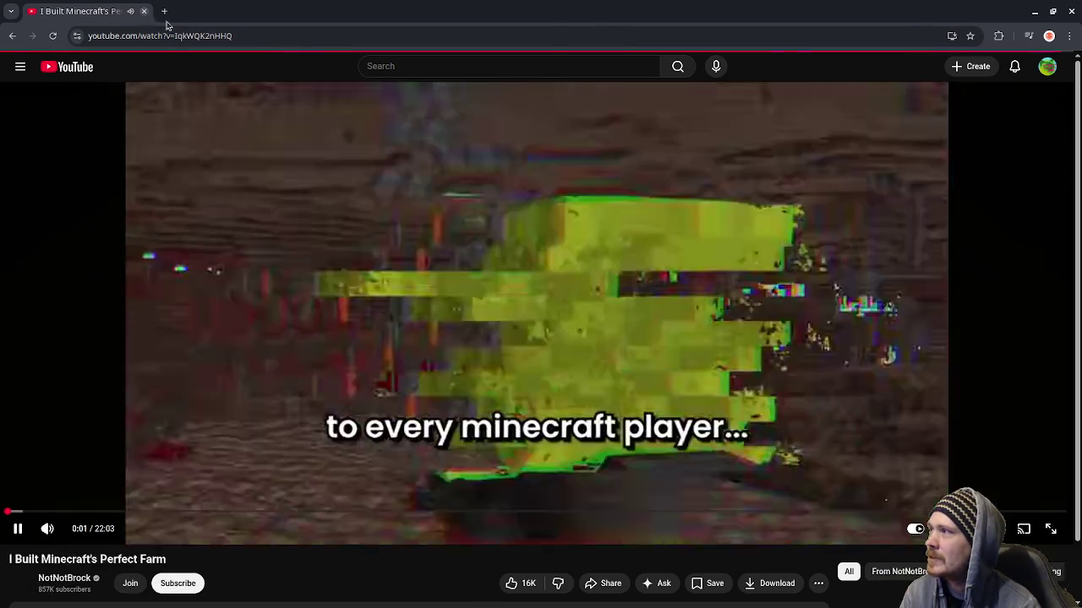
left_click(144, 12)
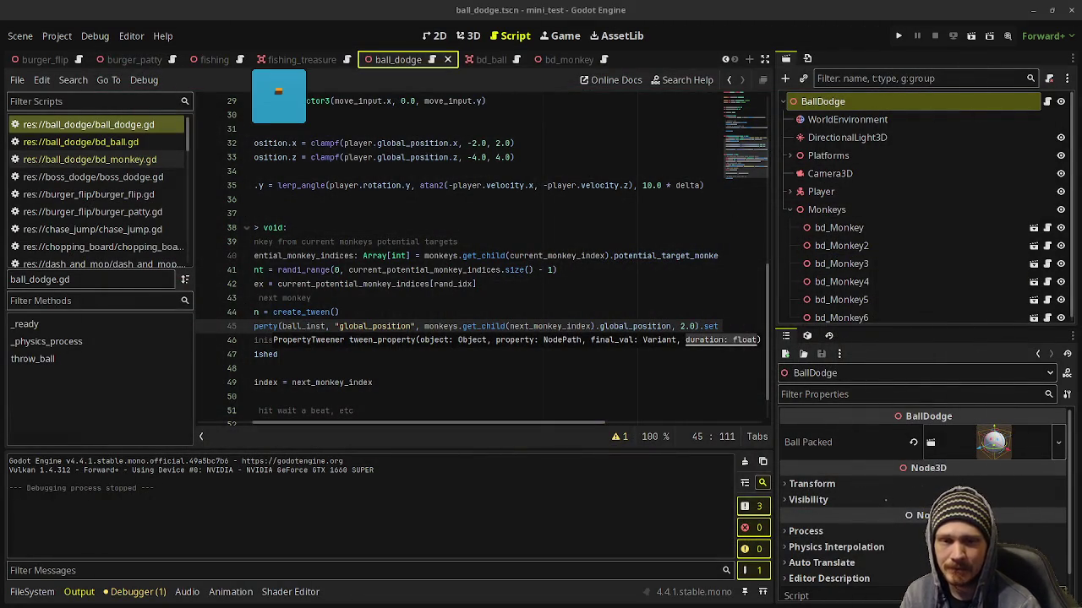
left_click(560, 230)
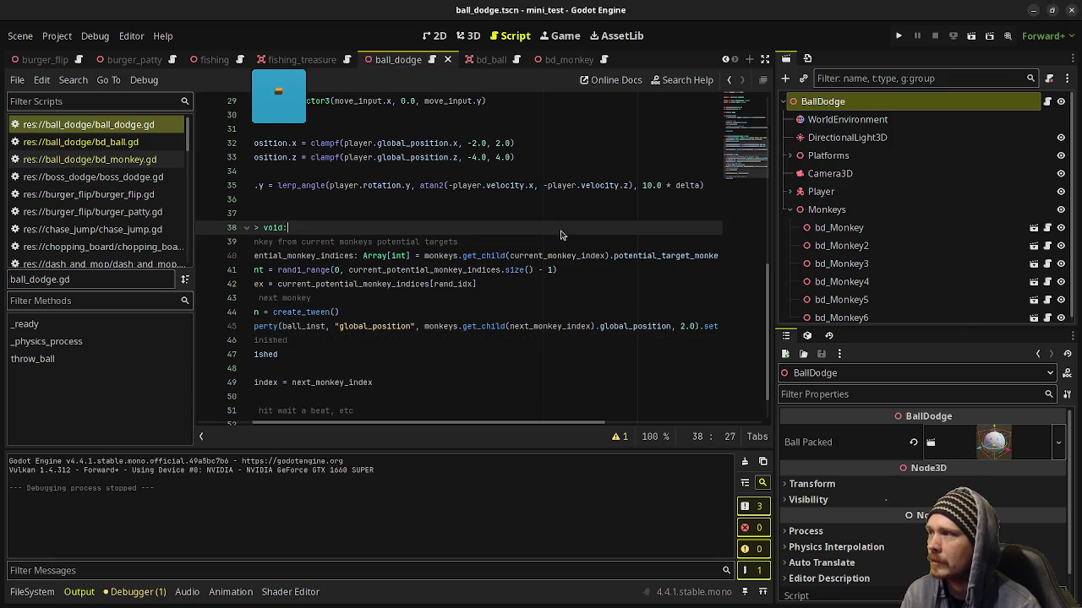
left_click(560, 312)
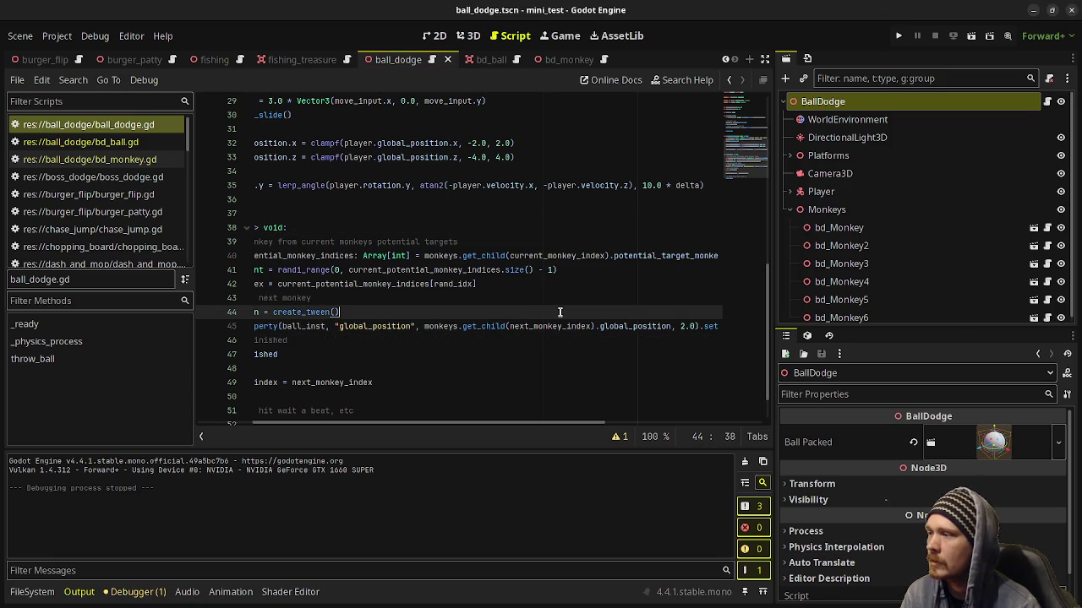